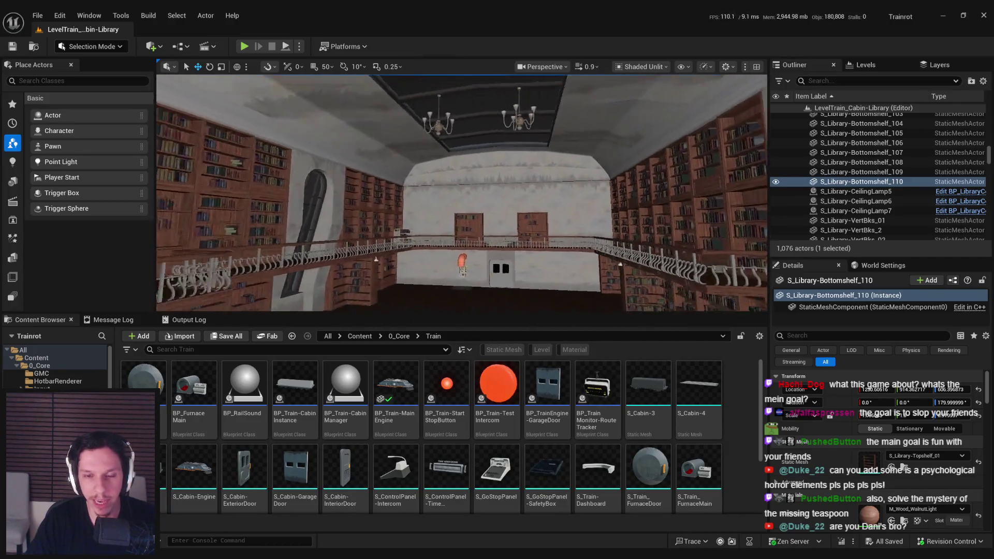
Step: Select the S_Cabin-1 cabin mesh and zoom in toward the bookshelves
left_click_drag(460, 191, 445, 181)
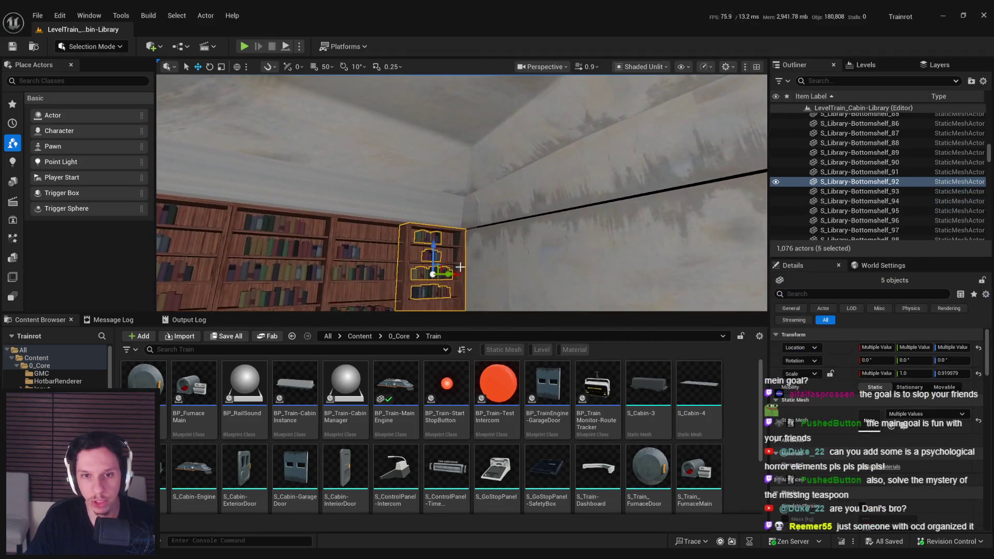
left_click(595, 233)
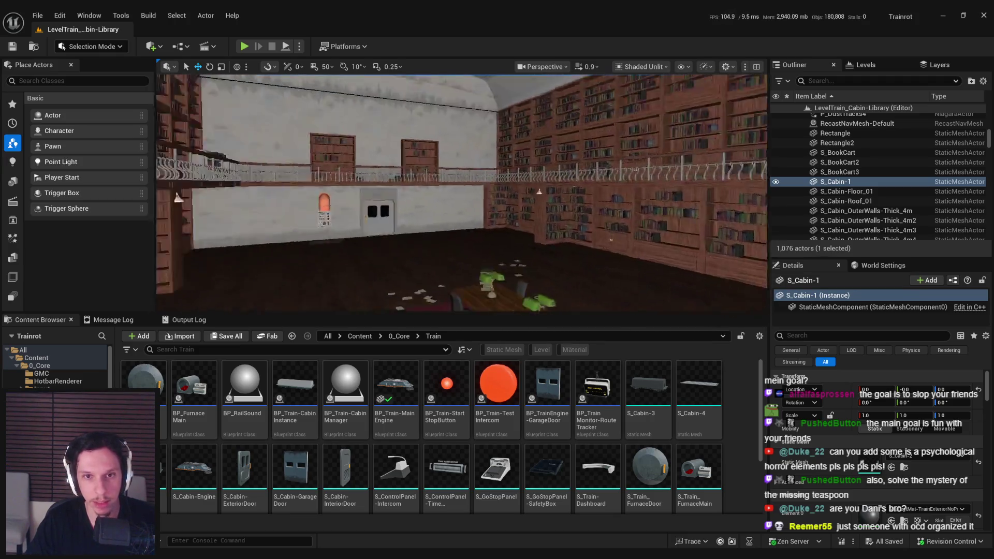
scroll(461, 191, "up", 2)
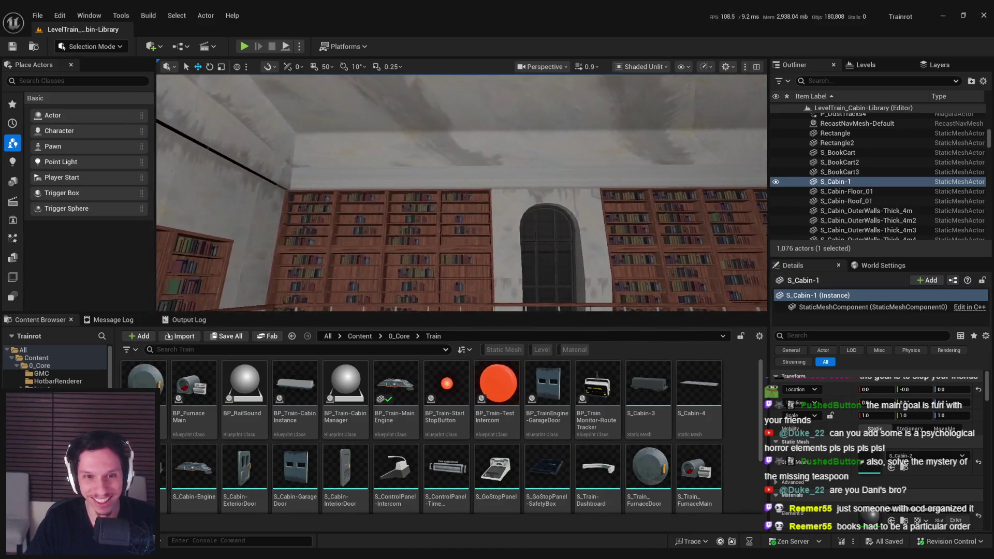
scroll(461, 192, "up", 1)
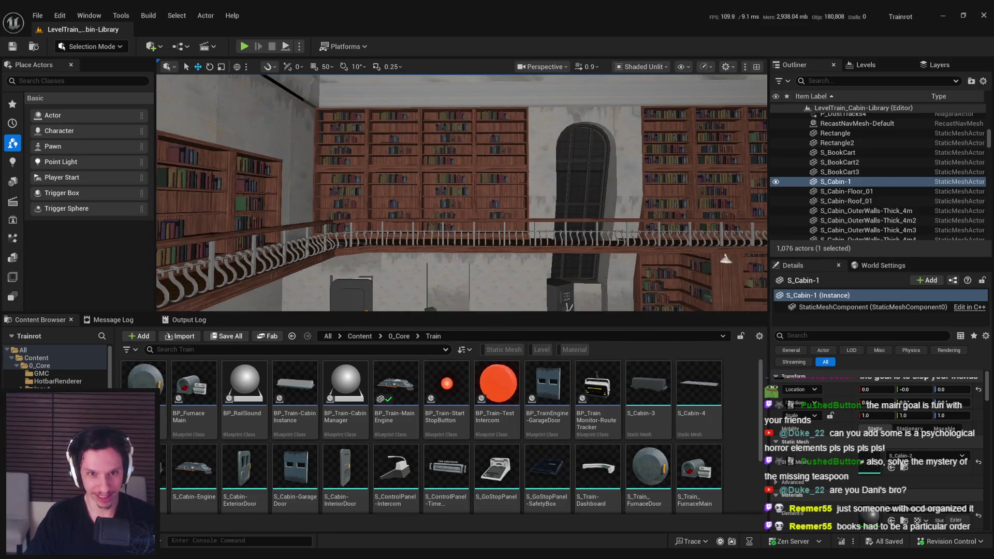
Step: Fly down the library hall, looking over the bookshelves, staircase, upper balconies and far-wall door
key("w")
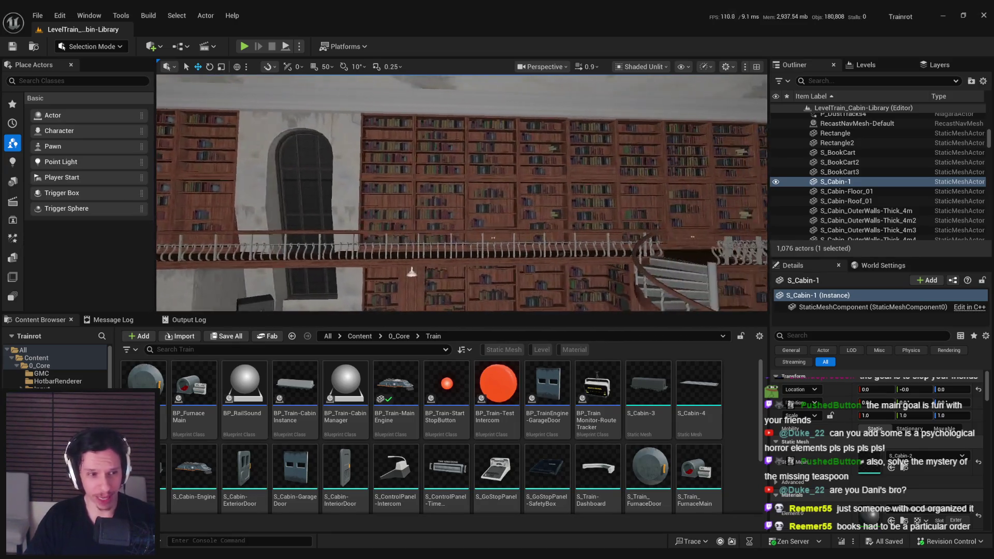
key("w")
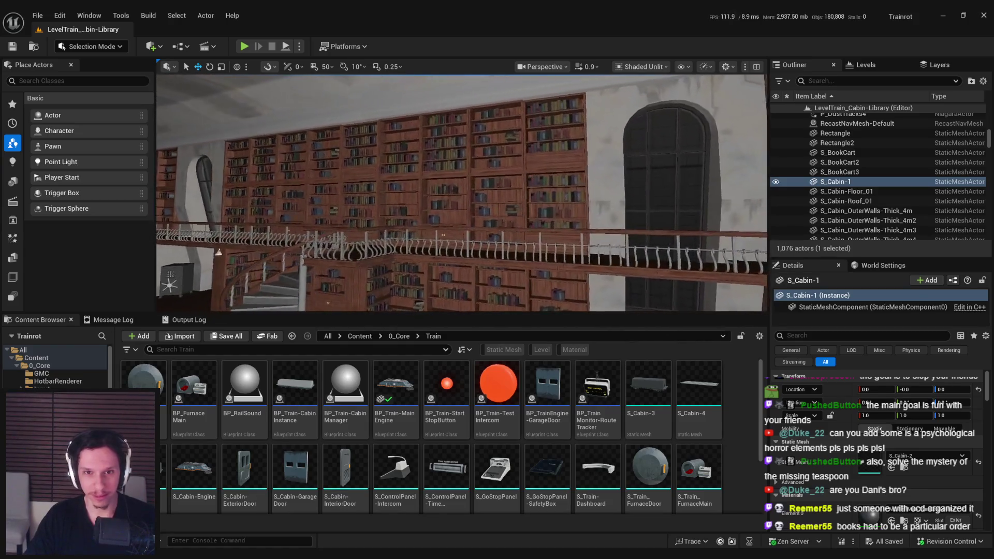
key("w")
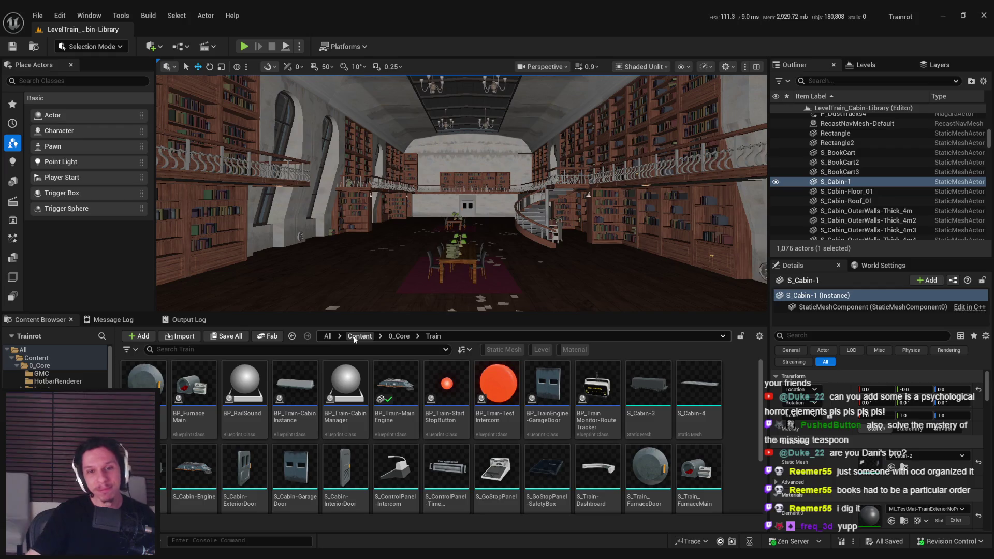
left_click_drag(400, 306, 400, 298)
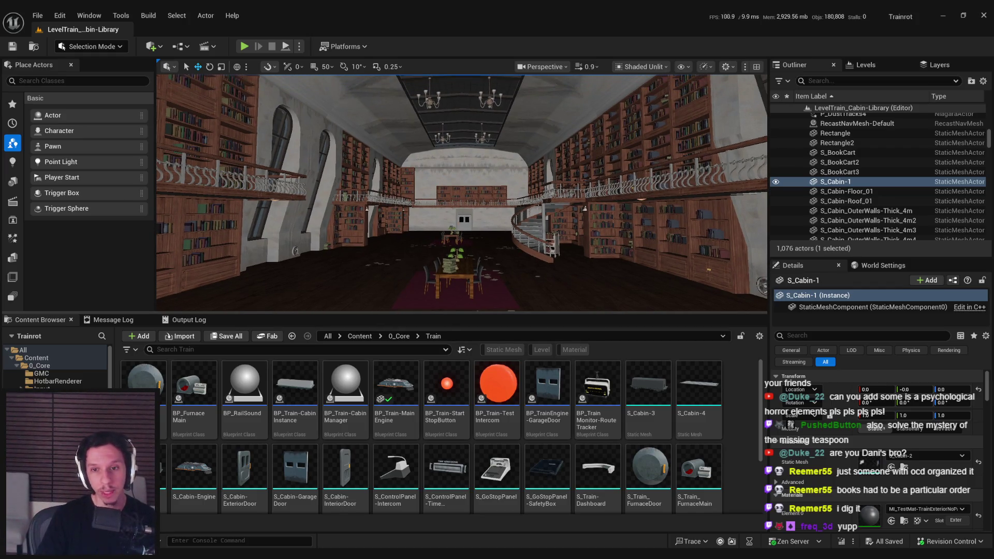
left_click_drag(414, 262, 518, 263)
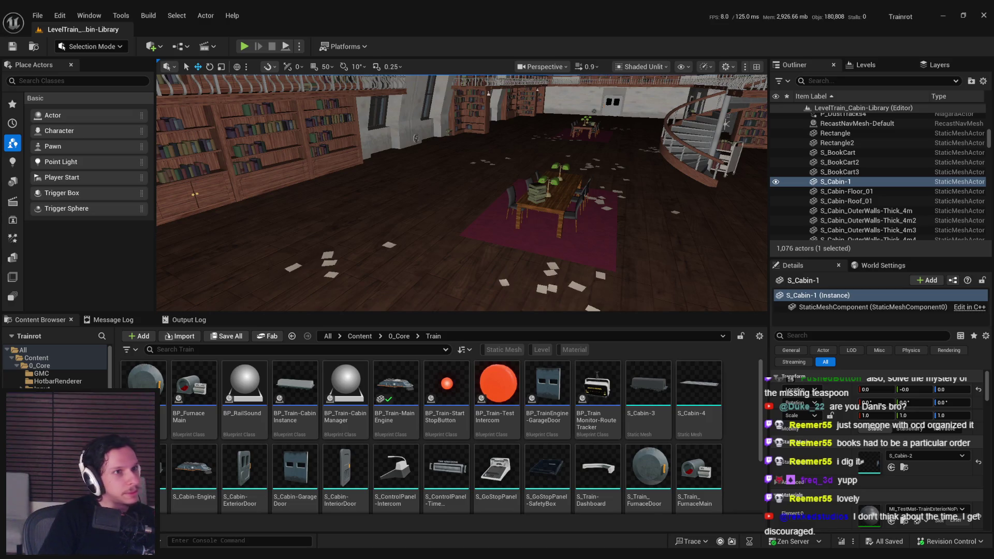
left_click_drag(371, 208, 372, 209)
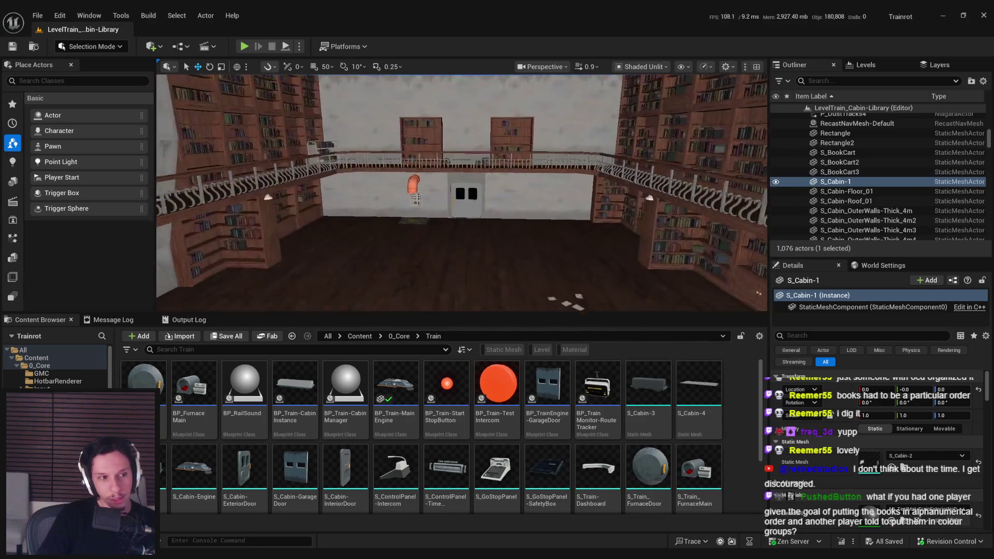
left_click_drag(372, 209, 372, 209)
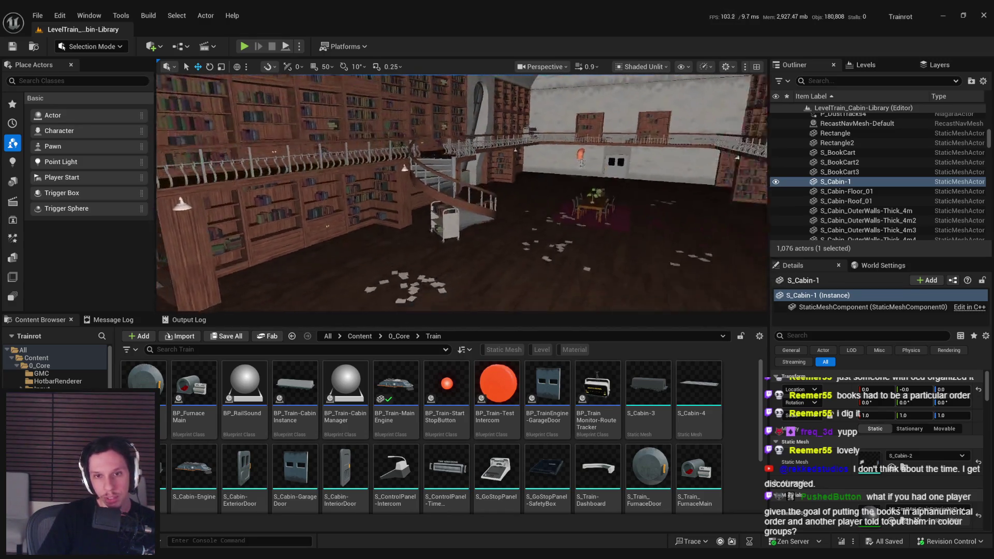
Step: Deselect S_Cabin-1 and turn the view to face the cabin's outer wall and grate
scroll(332, 167, "up", 8)
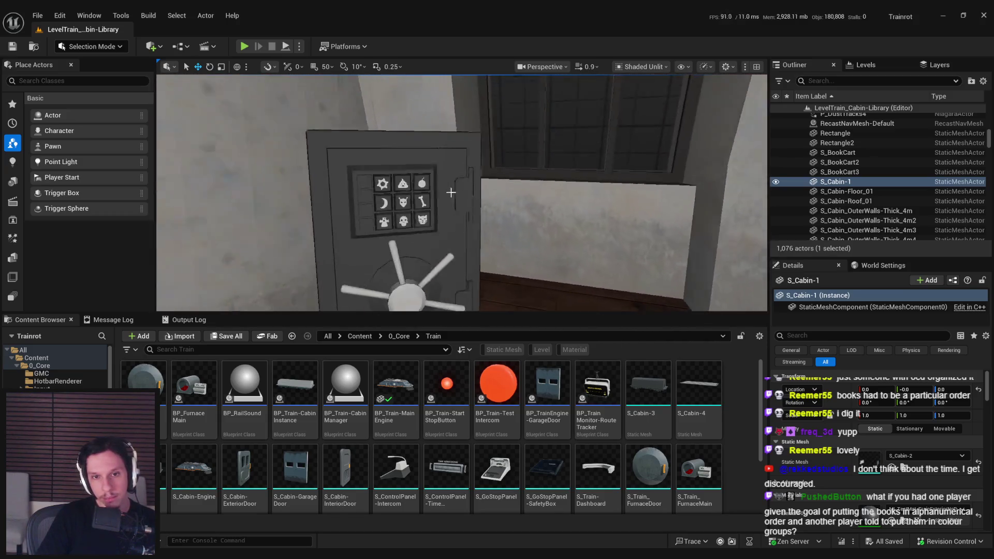
scroll(461, 193, "down", 8)
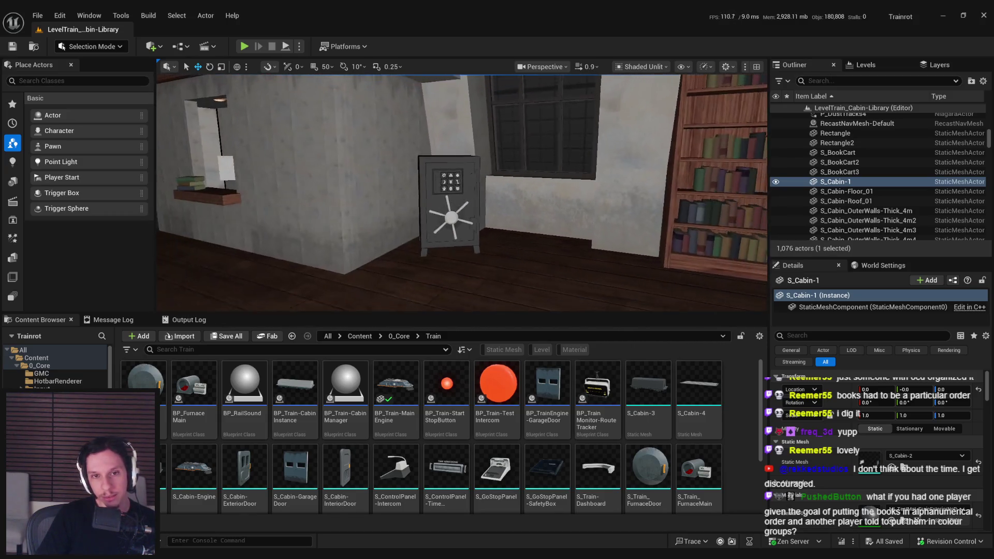
mouse_move(395, 206)
left_mouse_down()
mouse_move(332, 270)
mouse_move(395, 206)
mouse_move(391, 189)
mouse_move(483, 204)
left_mouse_up()
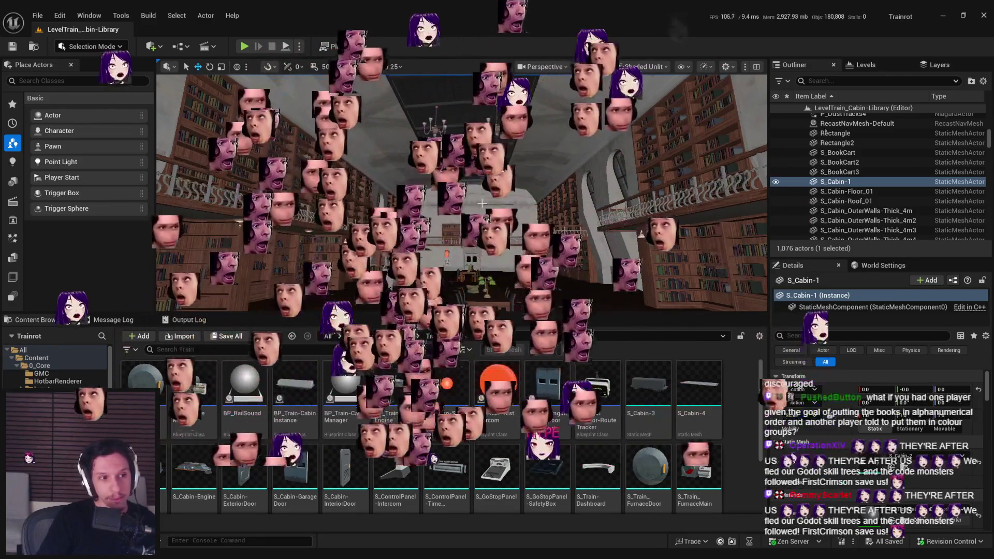
mouse_move(481, 203)
left_mouse_down()
mouse_move(481, 160)
mouse_move(617, 176)
left_mouse_up()
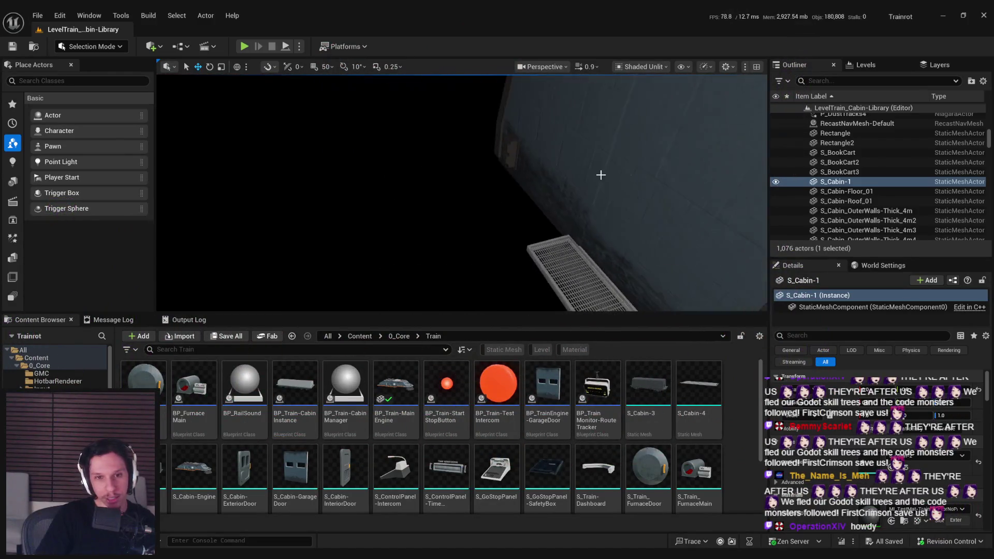
left_click(483, 175)
mouse_move(483, 175)
left_mouse_down()
mouse_move(489, 163)
mouse_move(440, 168)
left_mouse_up()
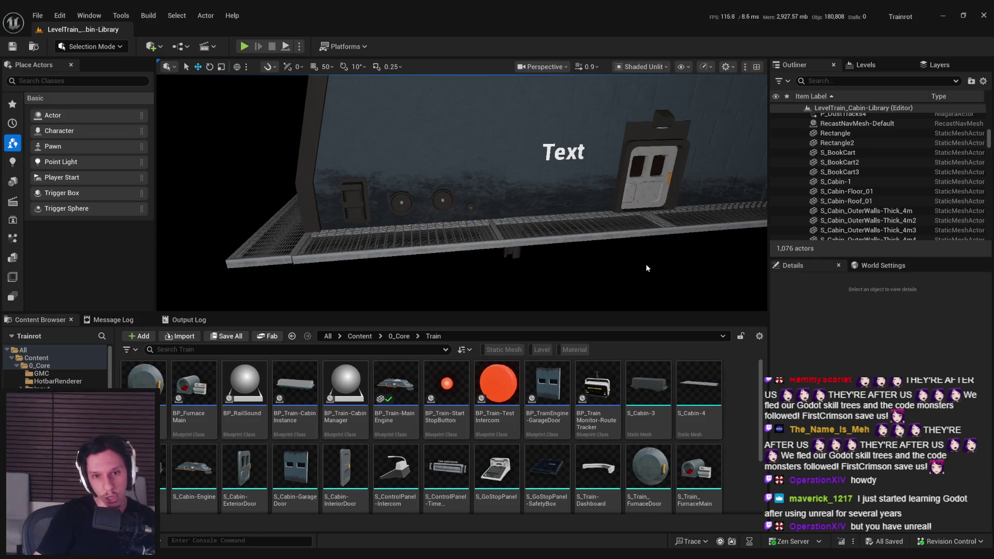
Step: Fly back inside and focus the view on the floor piece SM_Floor_200x214
mouse_move(460, 191)
left_mouse_down()
mouse_move(445, 186)
mouse_move(446, 217)
mouse_move(471, 189)
left_mouse_up()
mouse_move(595, 267)
left_mouse_down()
mouse_move(599, 277)
mouse_move(594, 262)
left_mouse_up()
left_click(594, 262)
key("f")
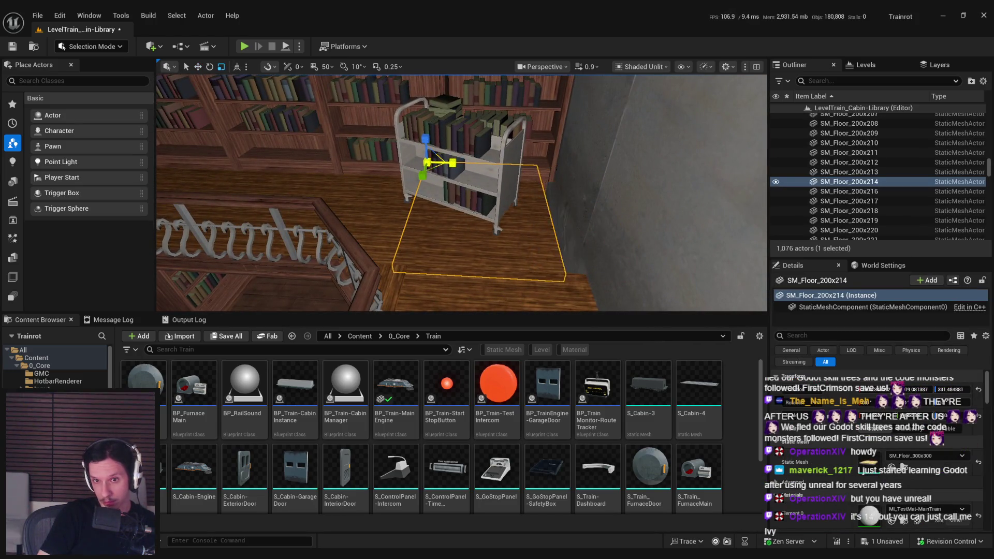
Step: Deselect the floor piece and orbit over the balcony bookshelves toward the white end wall
mouse_move(538, 200)
left_mouse_down()
mouse_move(604, 215)
mouse_move(569, 207)
left_mouse_up()
left_click(599, 222)
mouse_move(462, 193)
left_mouse_down()
mouse_move(453, 171)
mouse_move(461, 186)
left_mouse_up()
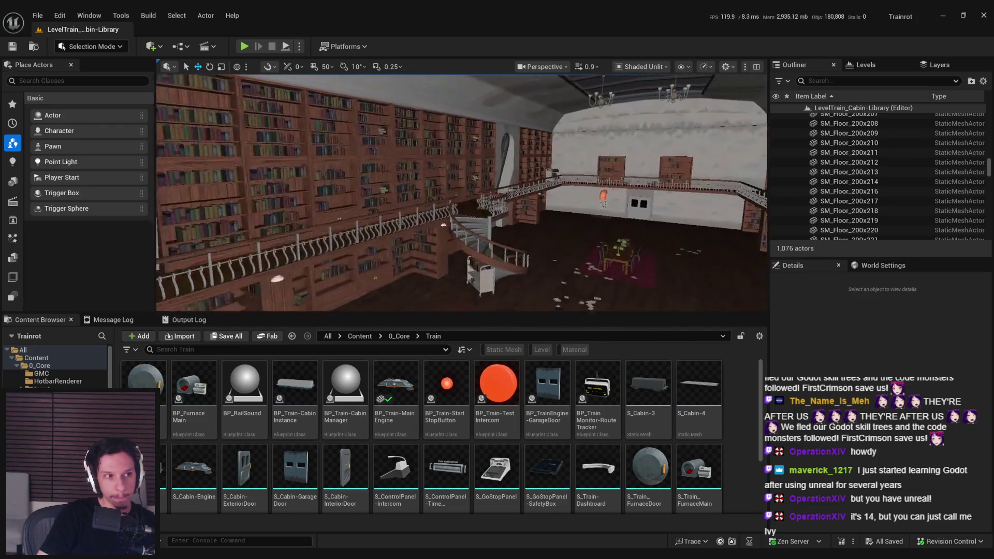
left_click_drag(460, 193, 502, 194)
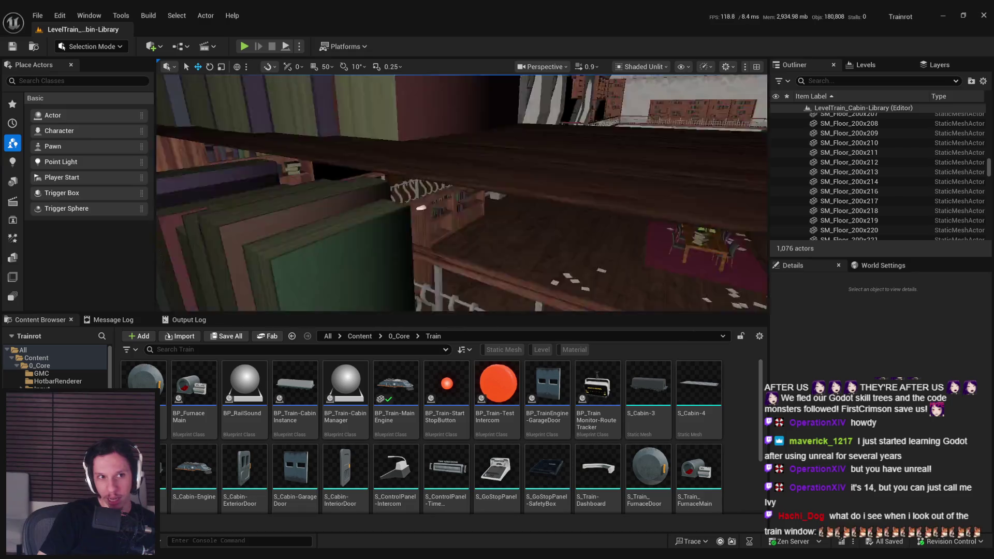
Step: Load GameWorldLevel from the recent levels list and start playing it in the editor
left_click(60, 15)
mouse_move(37, 15)
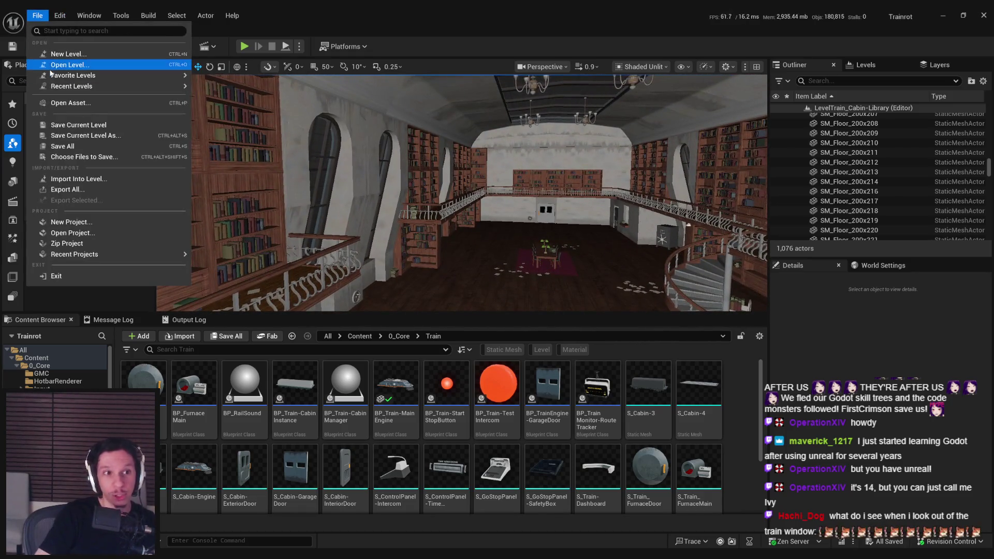
mouse_move(50, 75)
left_click(229, 115)
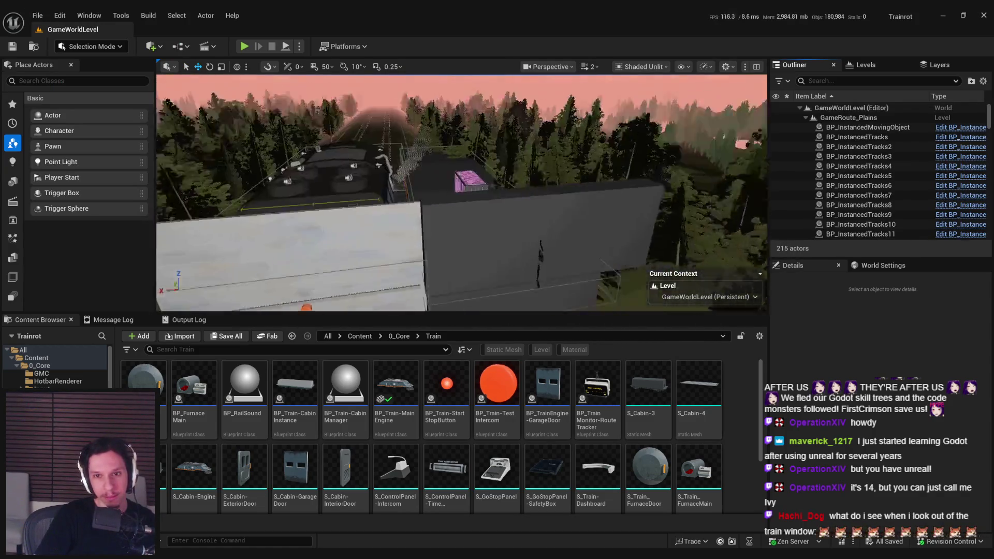
scroll(461, 191, "up", 3)
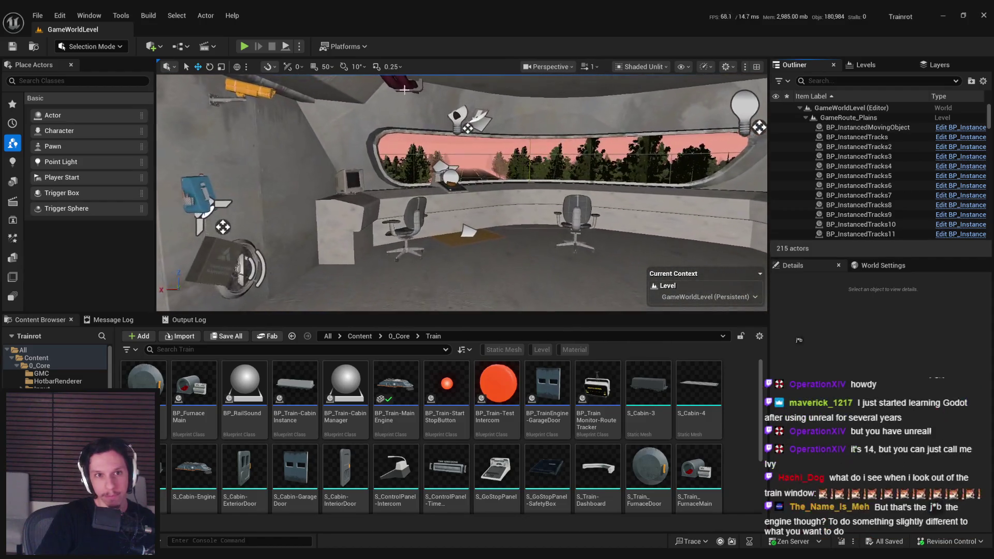
key("F11")
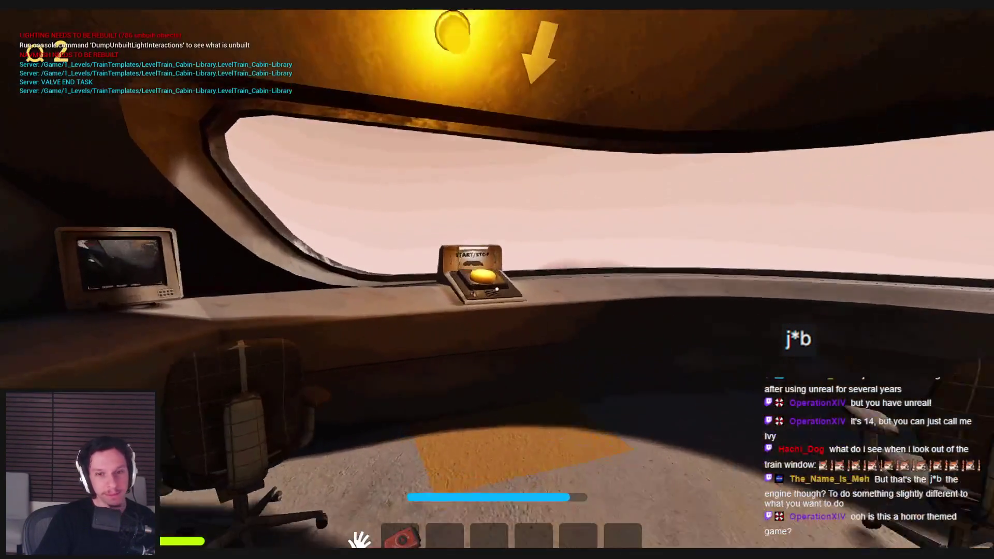
Step: Press the train's START/STOP button, open the cabin door and board the train into the library
left_click(496, 289)
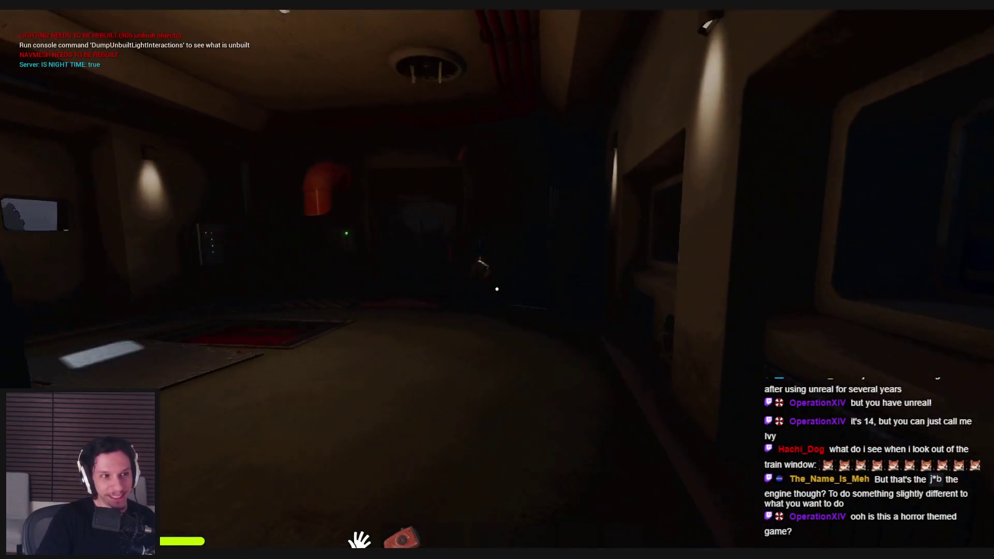
key("w")
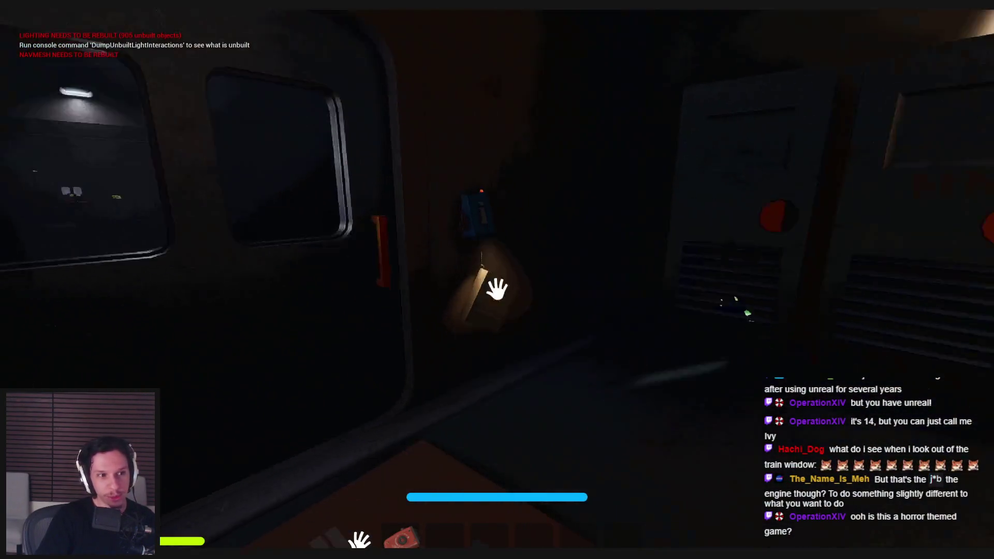
key("e")
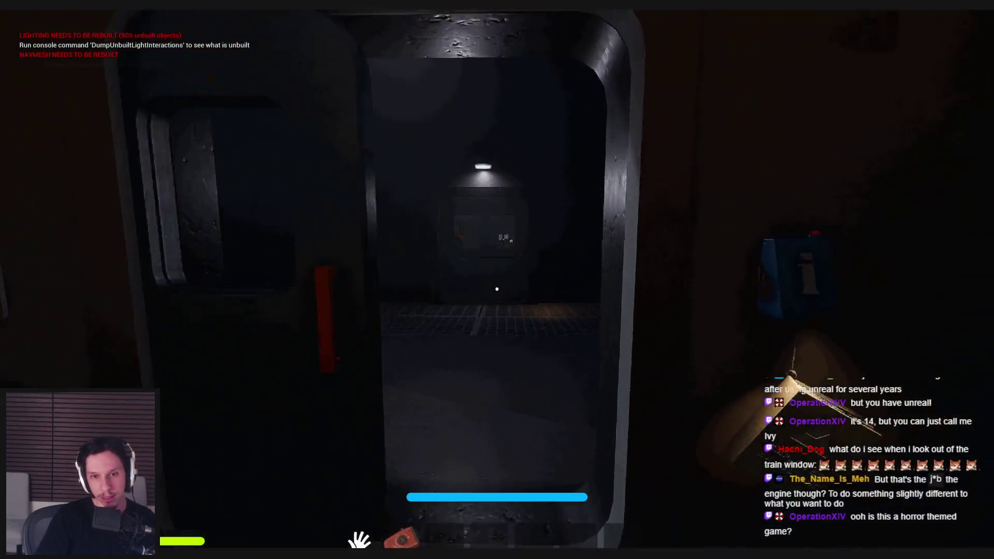
key("e")
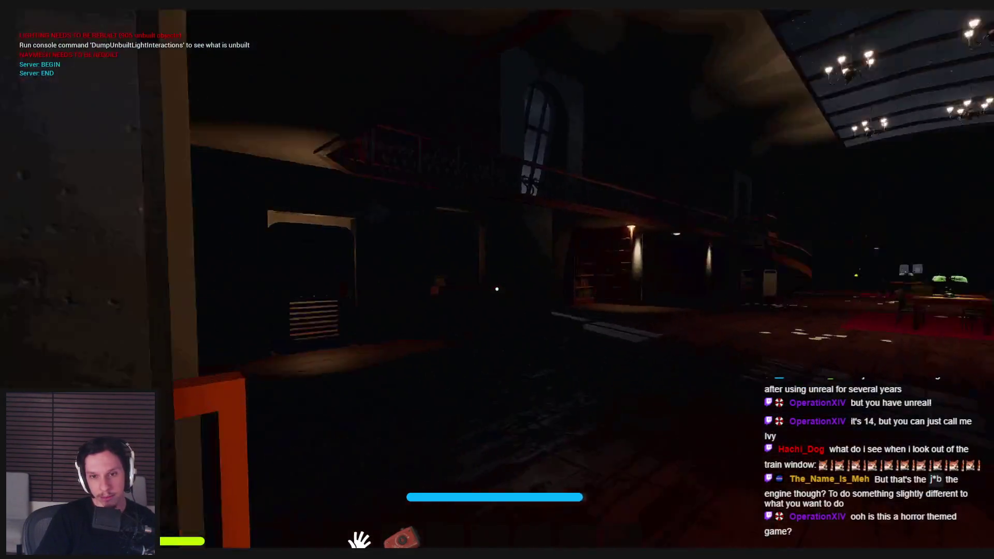
key("w")
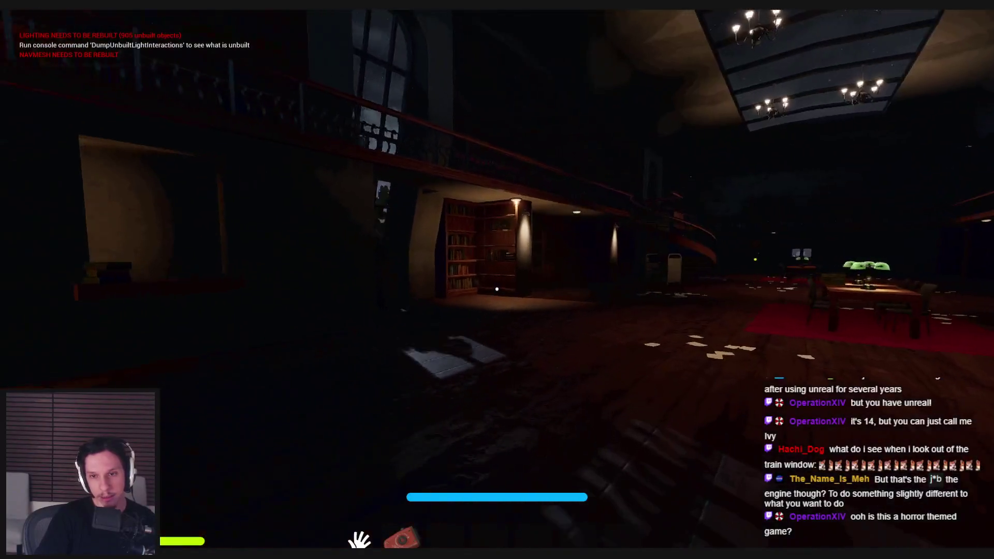
Step: Walk past the reading desk to the shelves under the balcony, then back toward the green-lamp table
key("w")
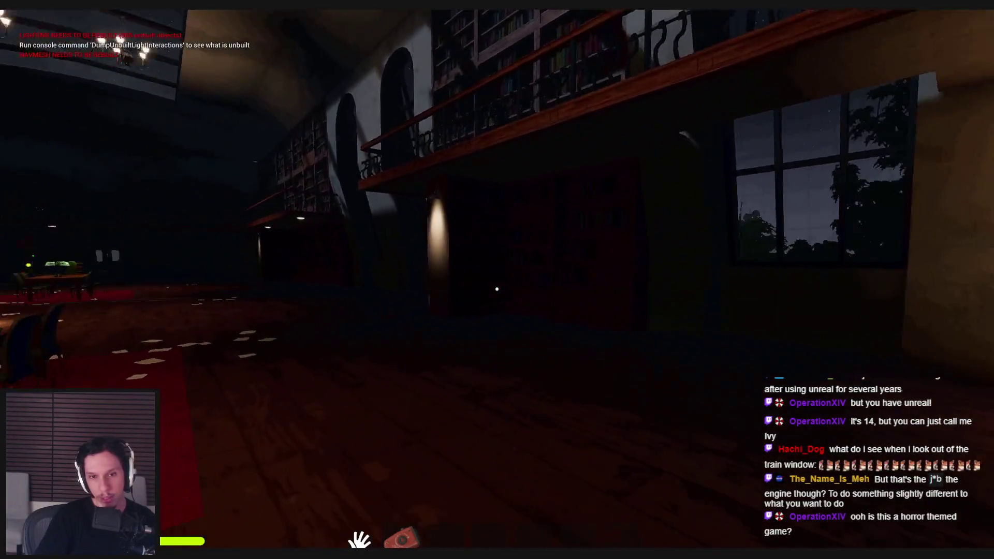
key("w")
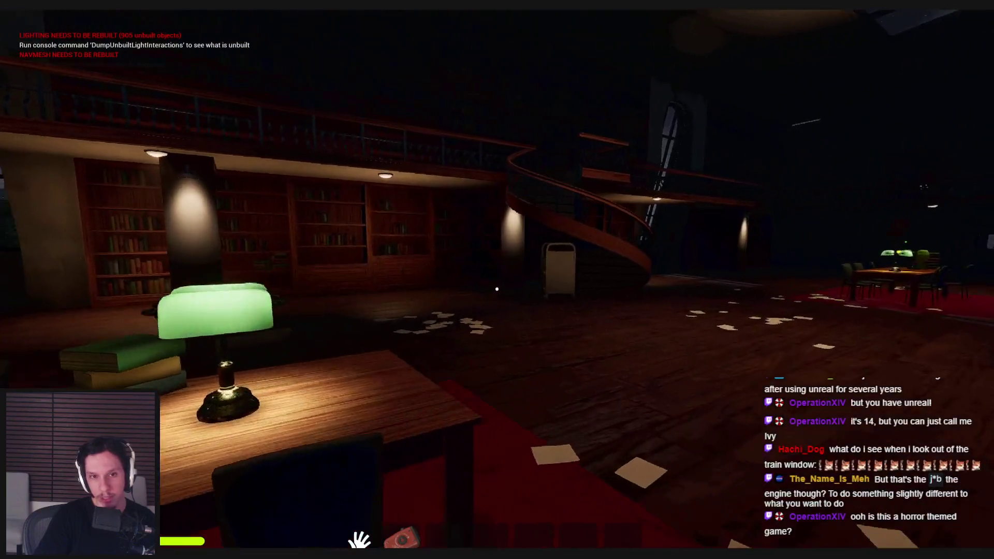
key("w")
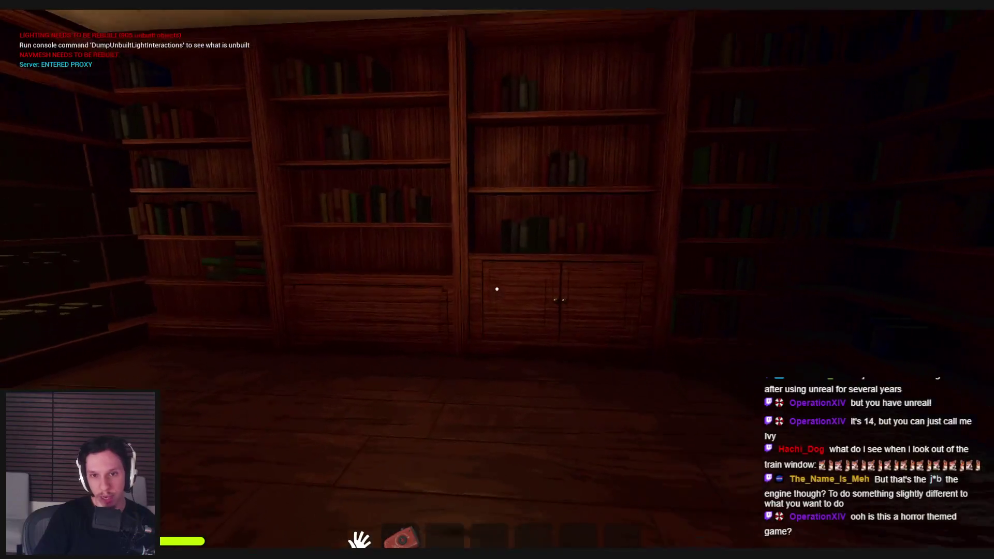
mouse_move(497, 288)
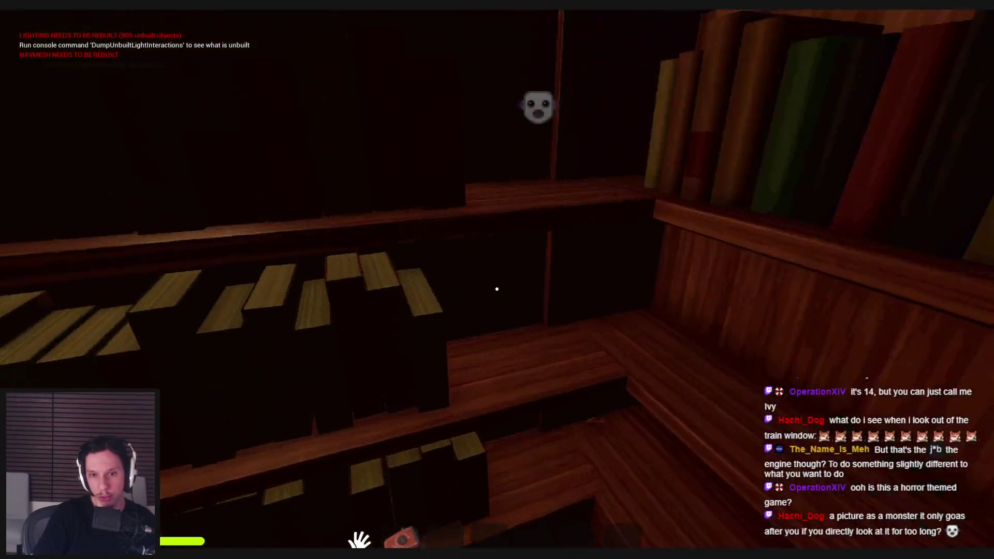
key("w")
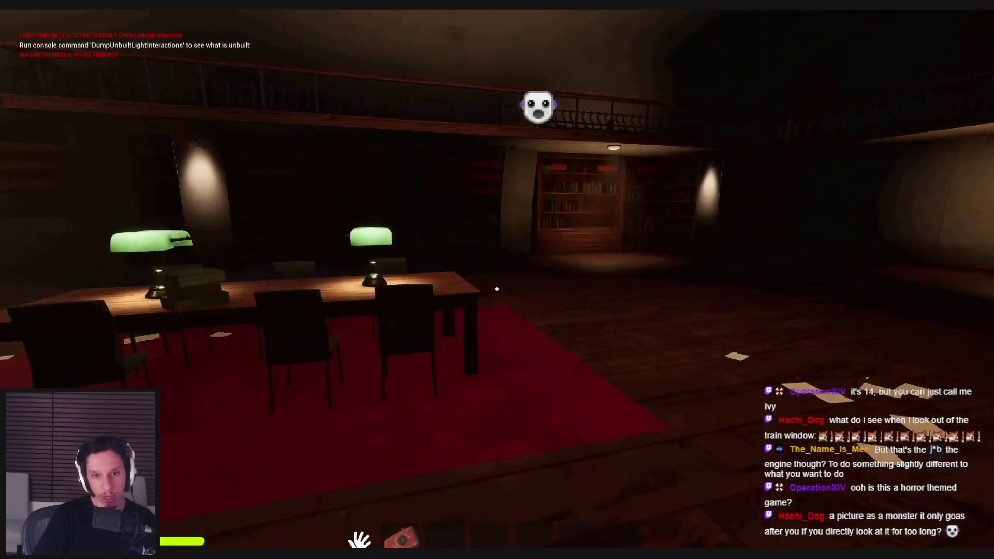
key("w")
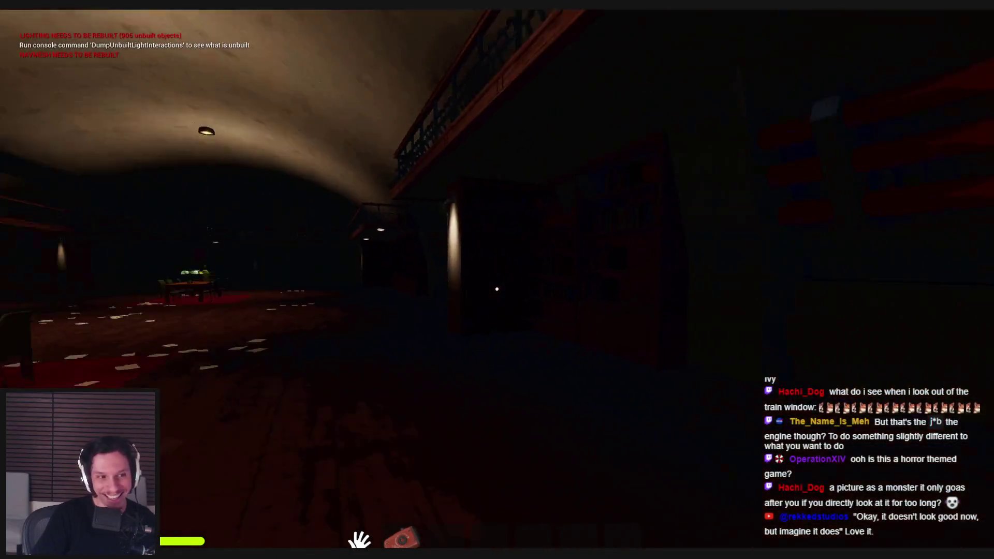
Step: Walk down the hall to the wall with the door, open it and return to the library by train
key("w")
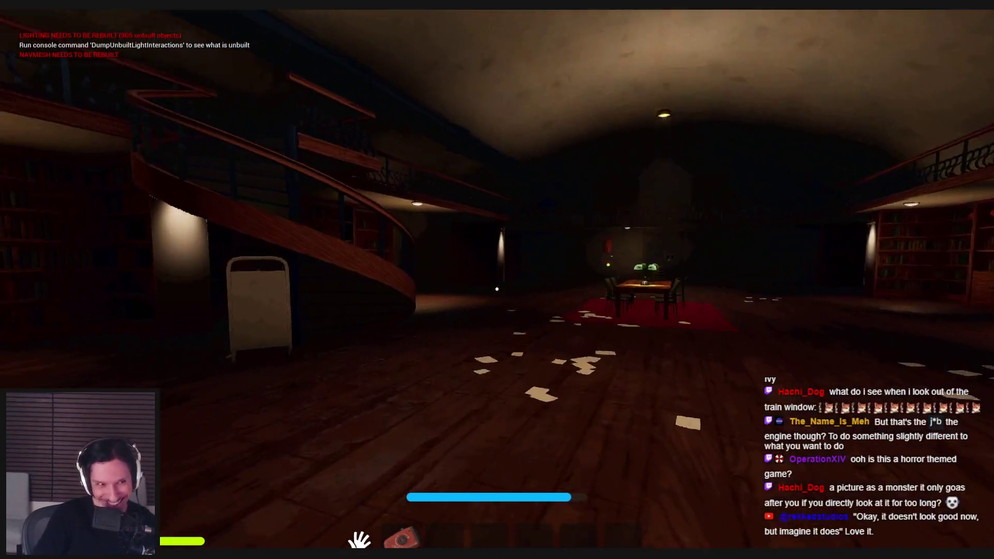
key("w")
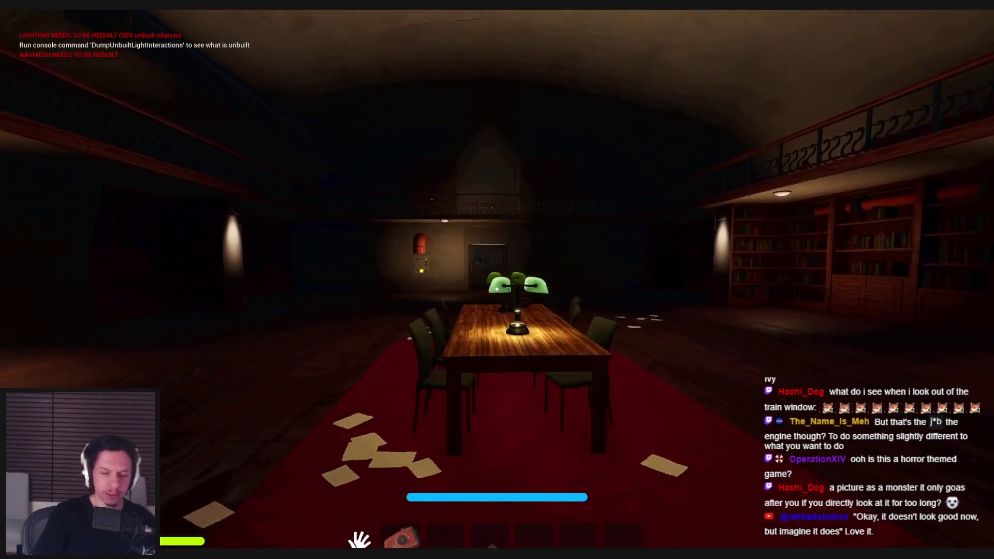
key("w")
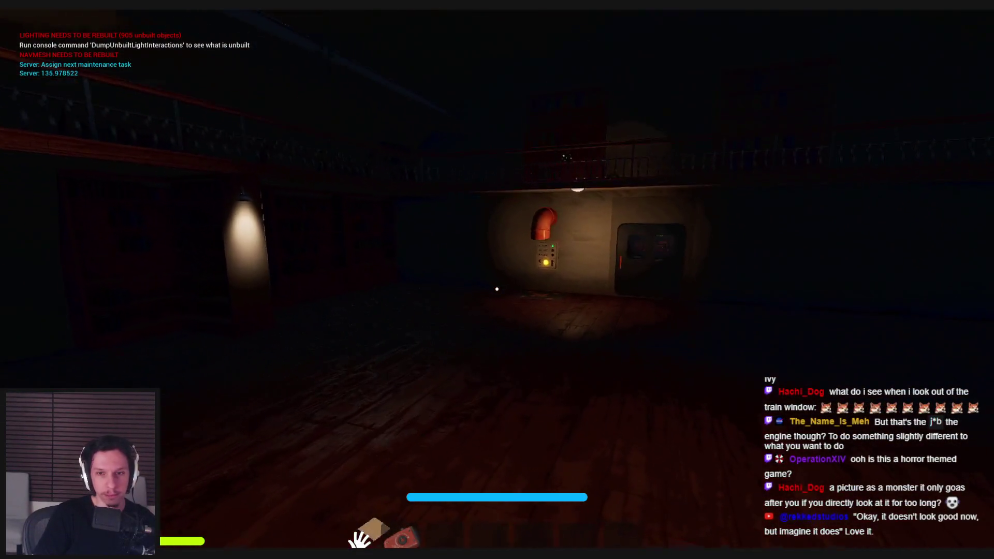
key("w")
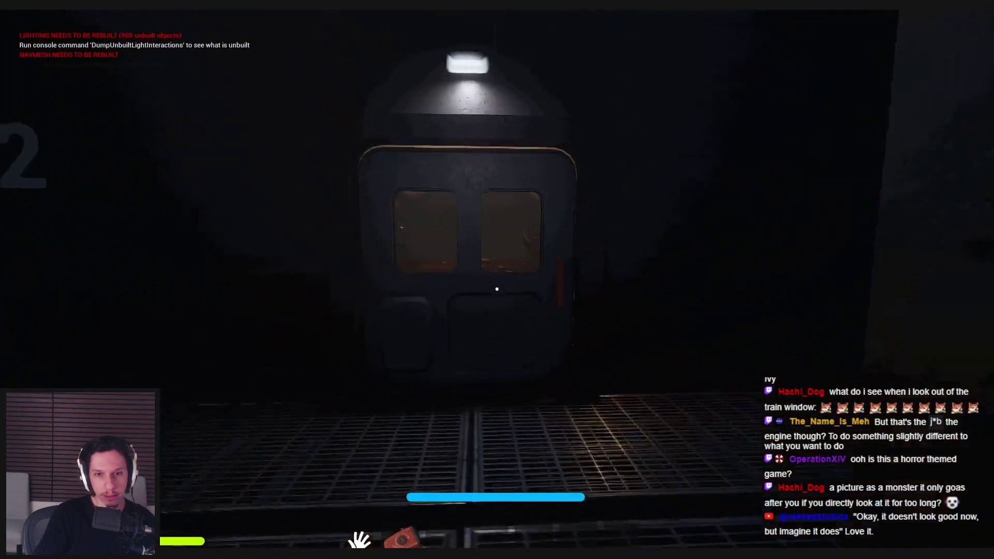
left_click(497, 288)
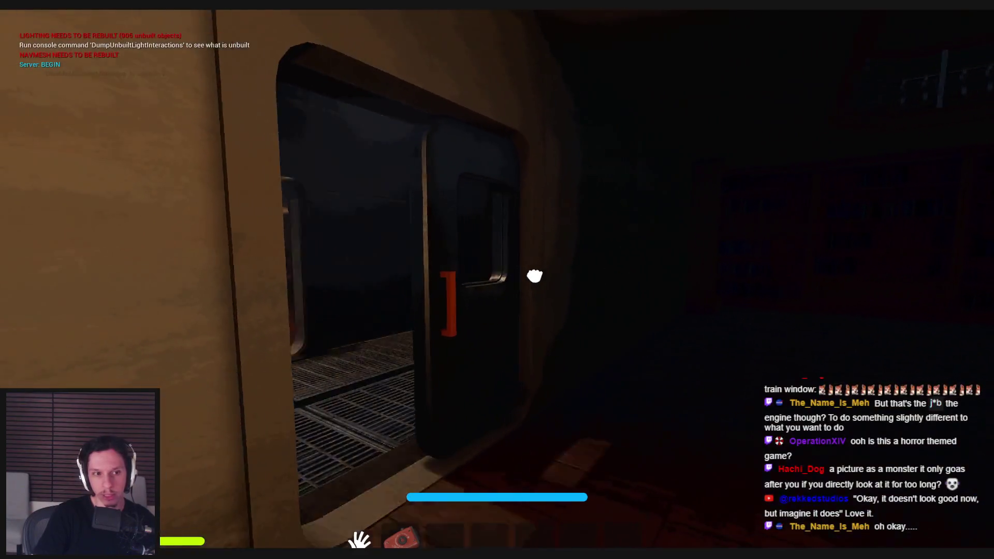
left_click(533, 276)
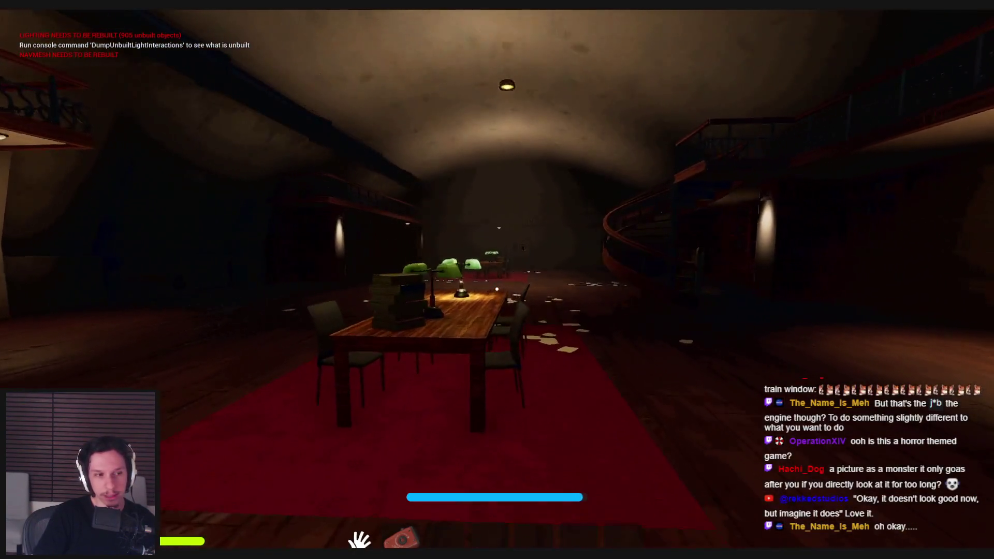
Step: Walk past the lamp tables to the far door and pass through the train door into the lobby
key("w")
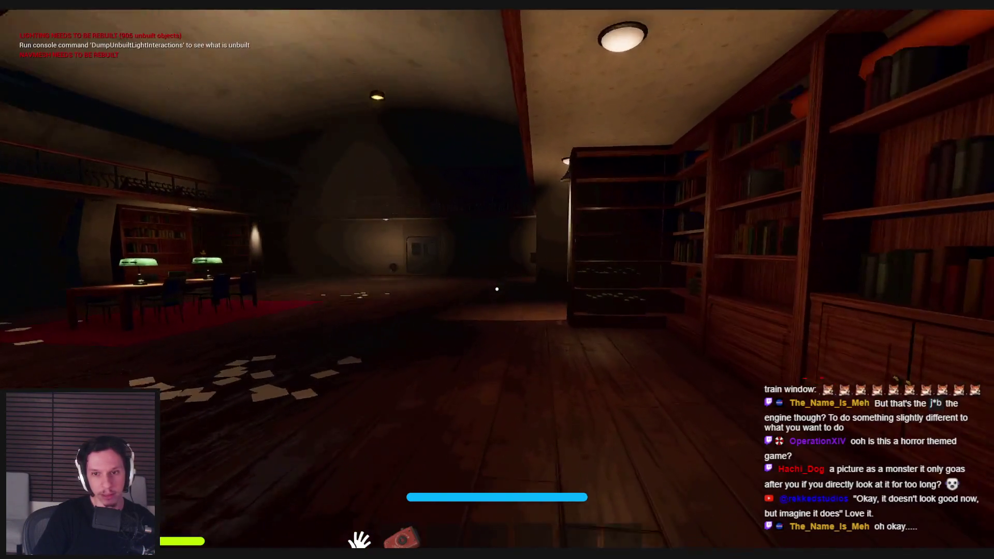
key("w")
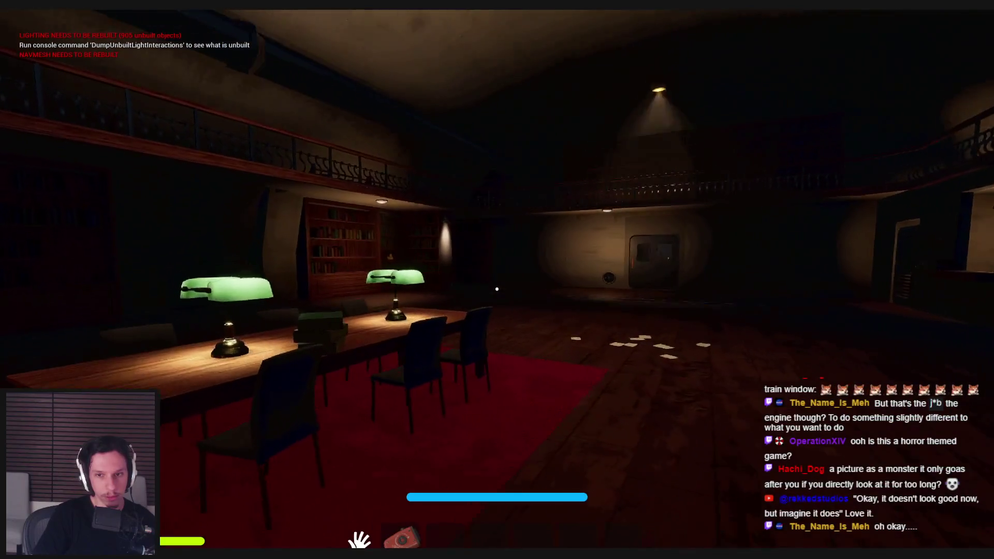
key("w")
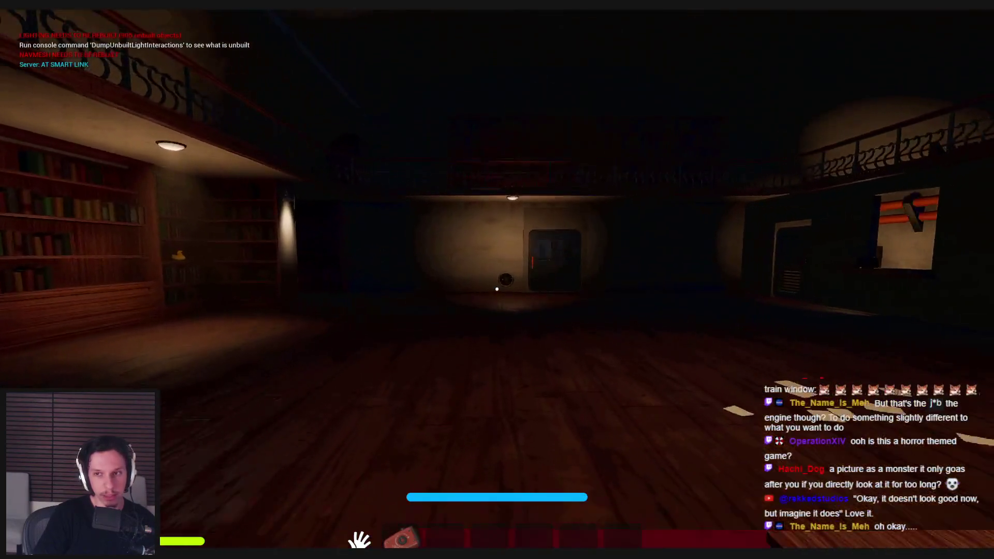
key("w")
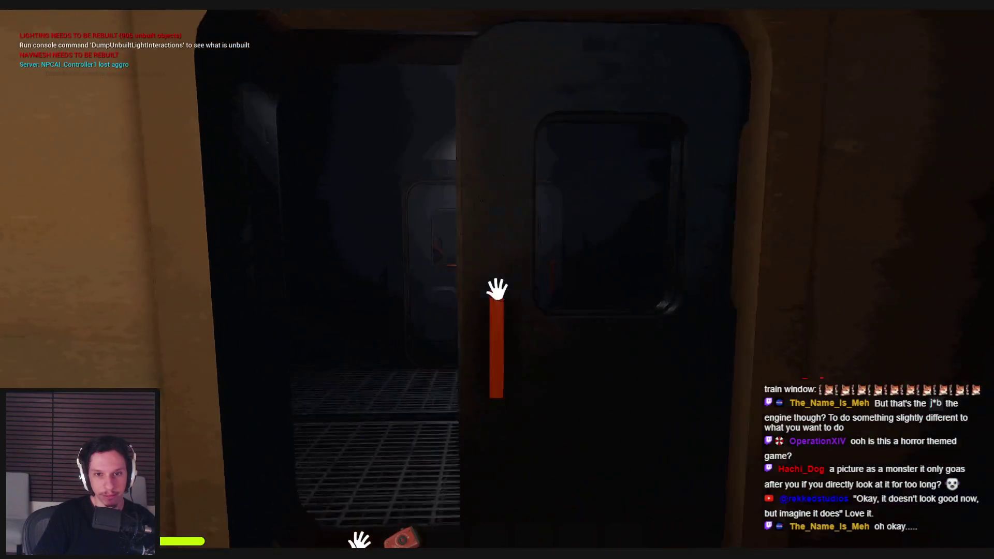
left_click(497, 289)
left_click(543, 293)
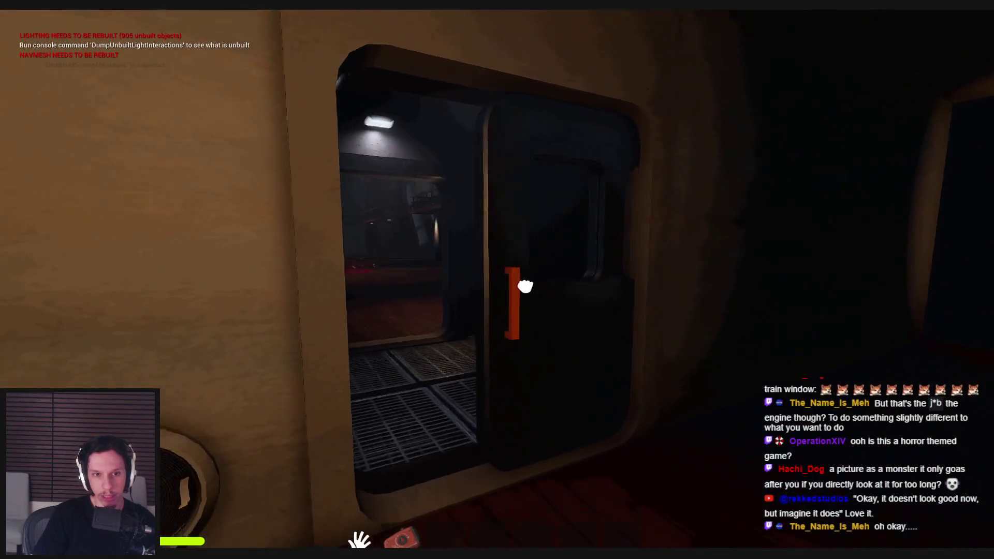
left_click(524, 287)
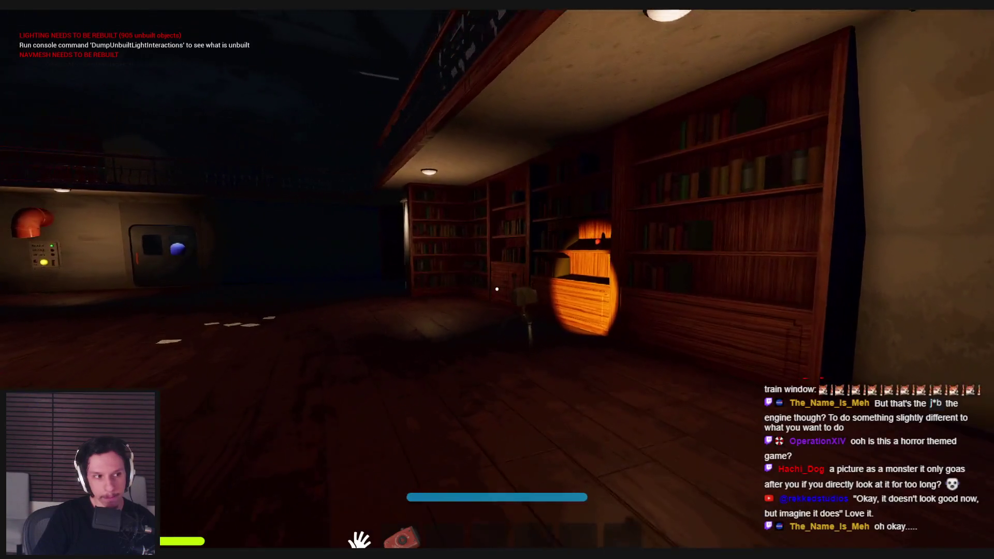
Step: Walk toward the lit bookshelves, then back away to see the wall panel
key("w")
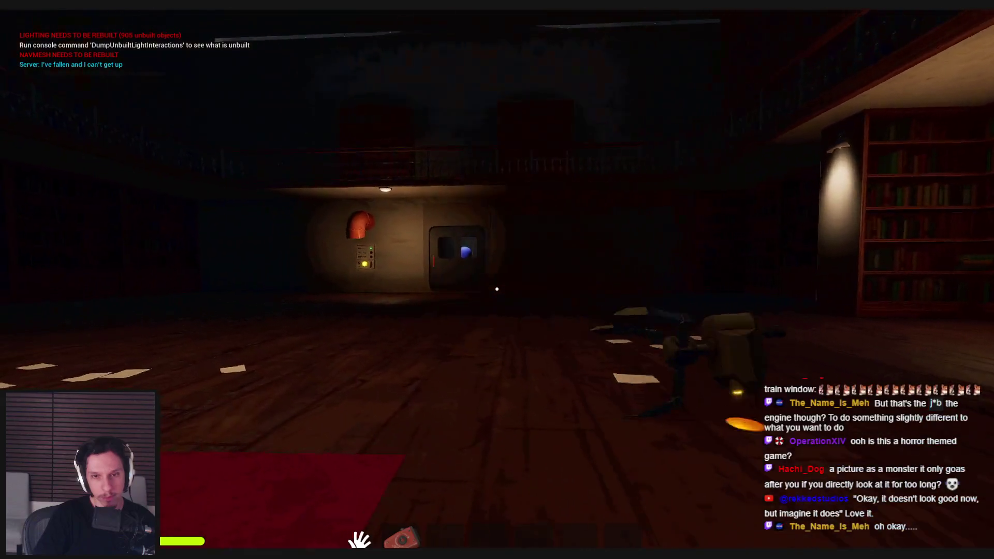
key("w")
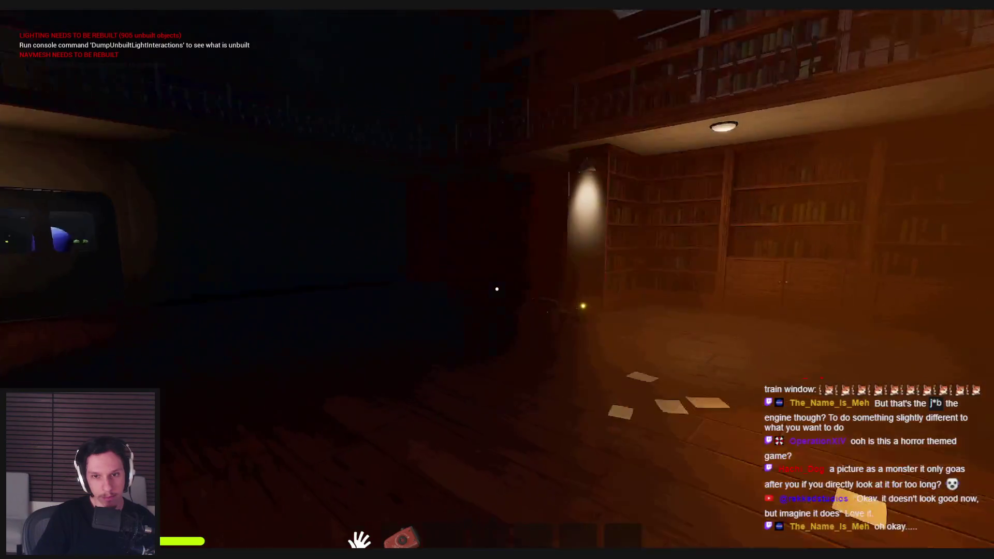
key("w")
key("w")
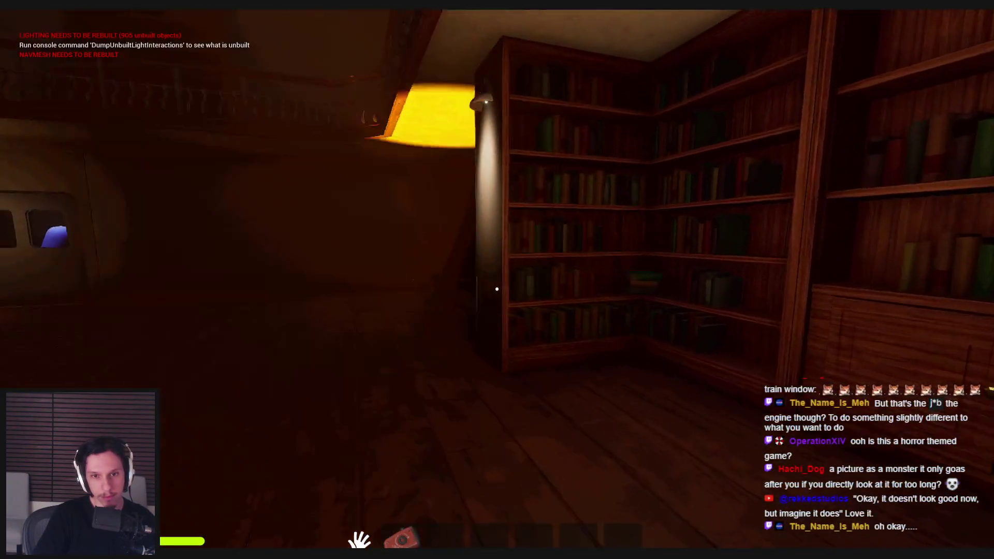
key("s")
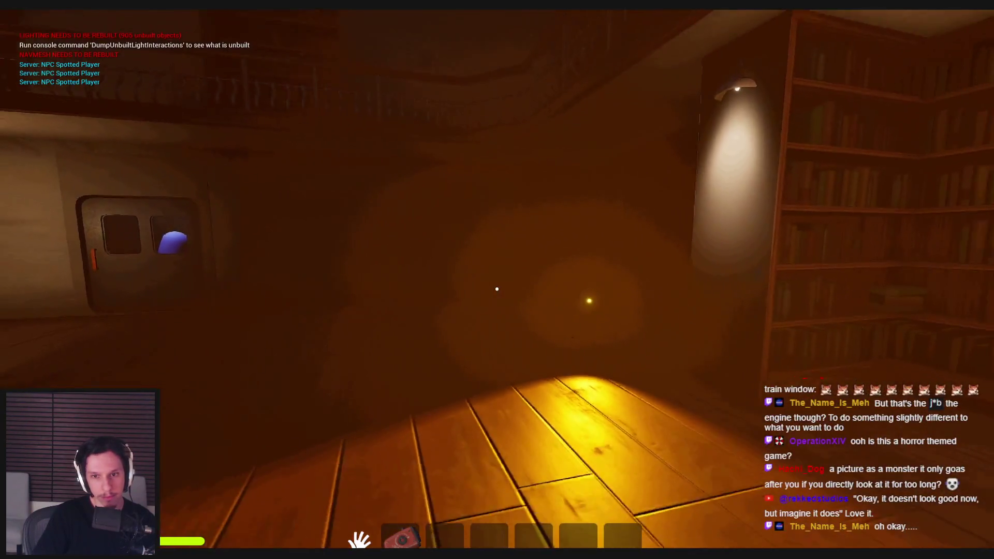
Step: Retreat from the wall panel, then walk back up to the door window
key("s")
key("s")
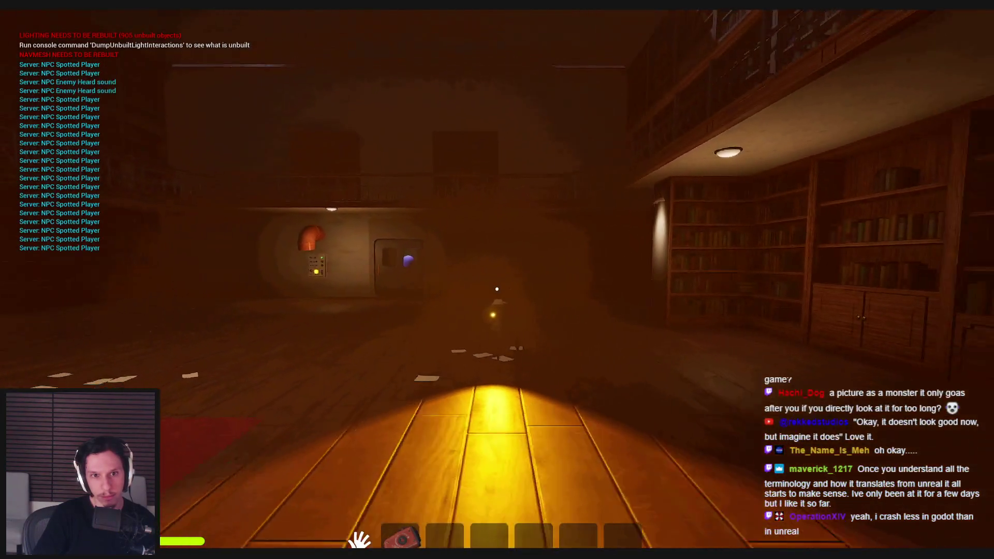
key("s")
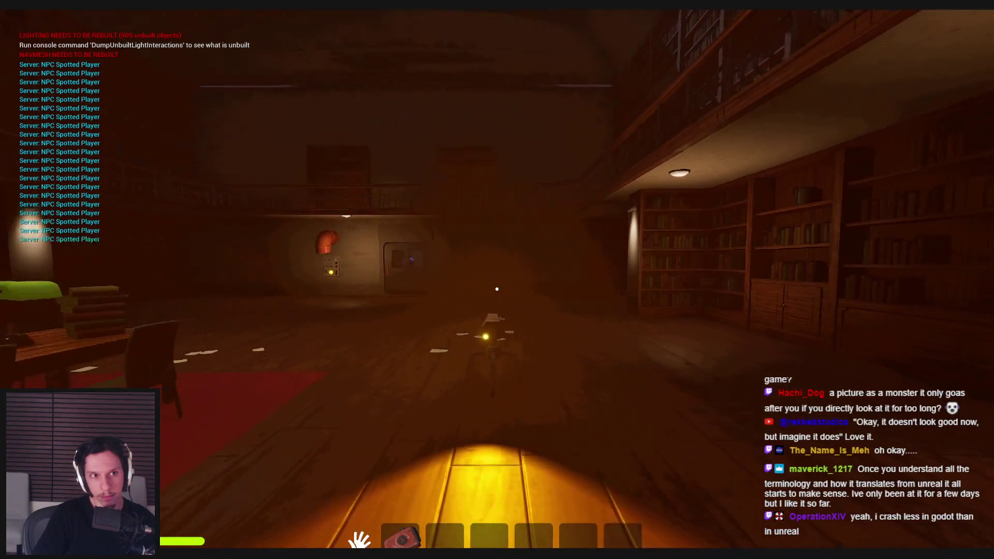
key("w")
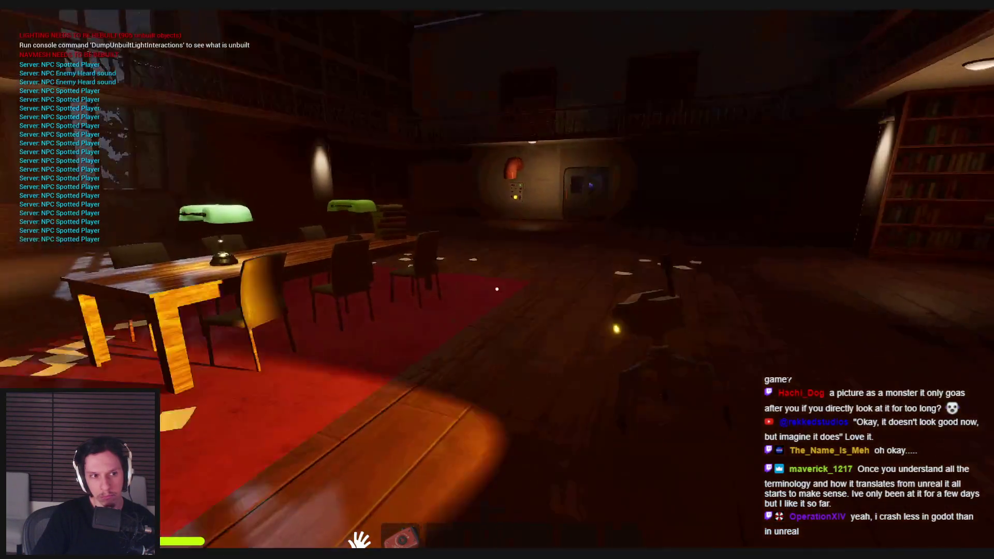
key("w")
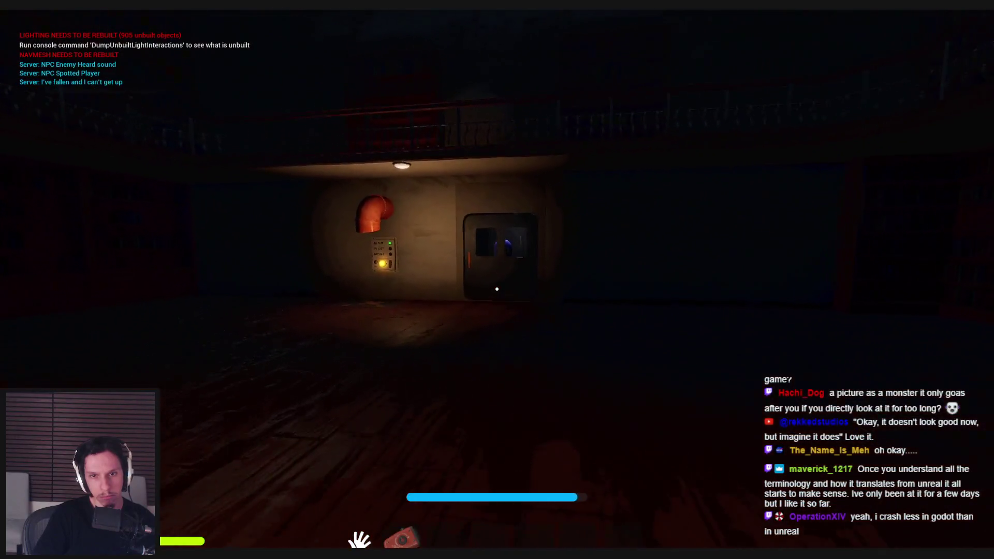
key("w")
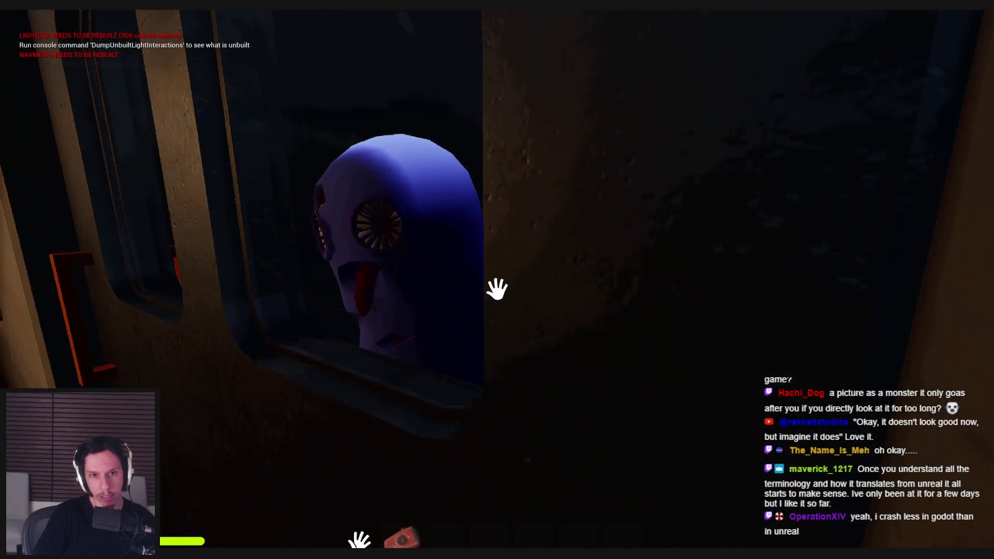
Step: Step back and forth at the window to reveal the werewolf, then show the navmesh overlay with P
key("s")
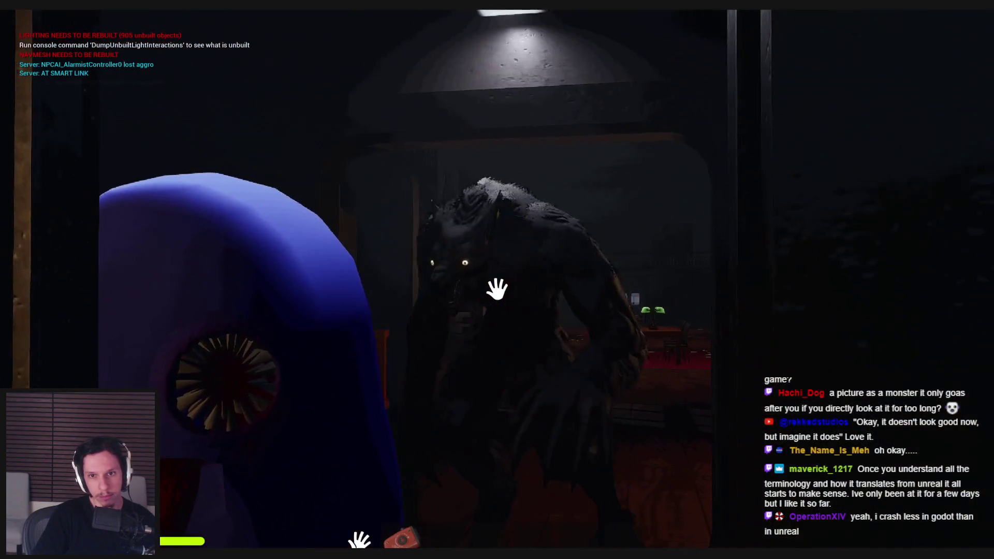
key("w")
key("s")
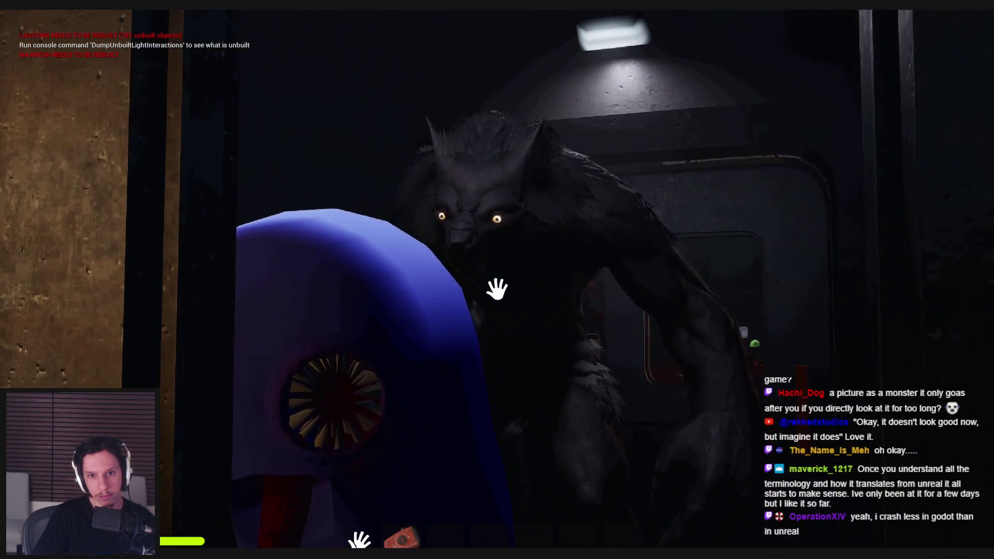
key("w")
key("s")
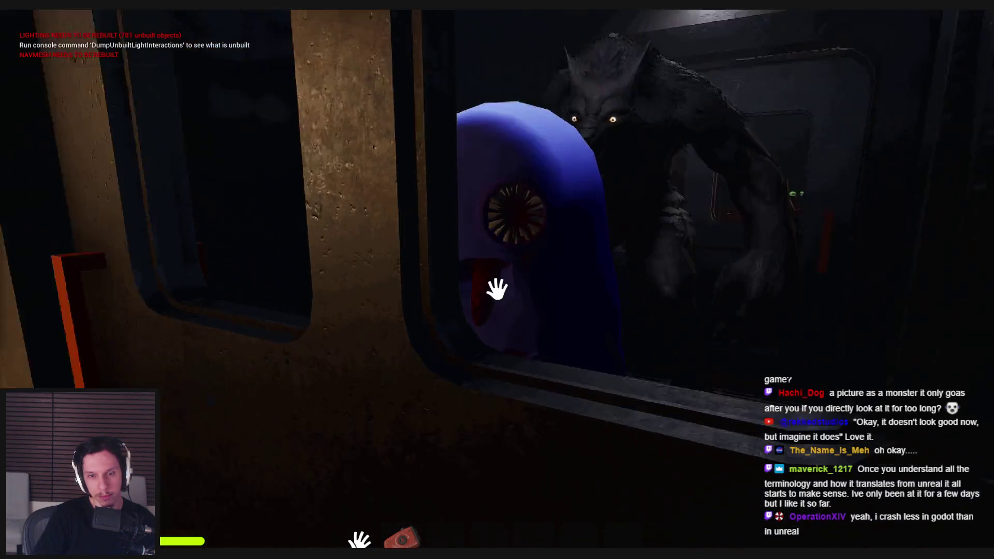
mouse_move(497, 289)
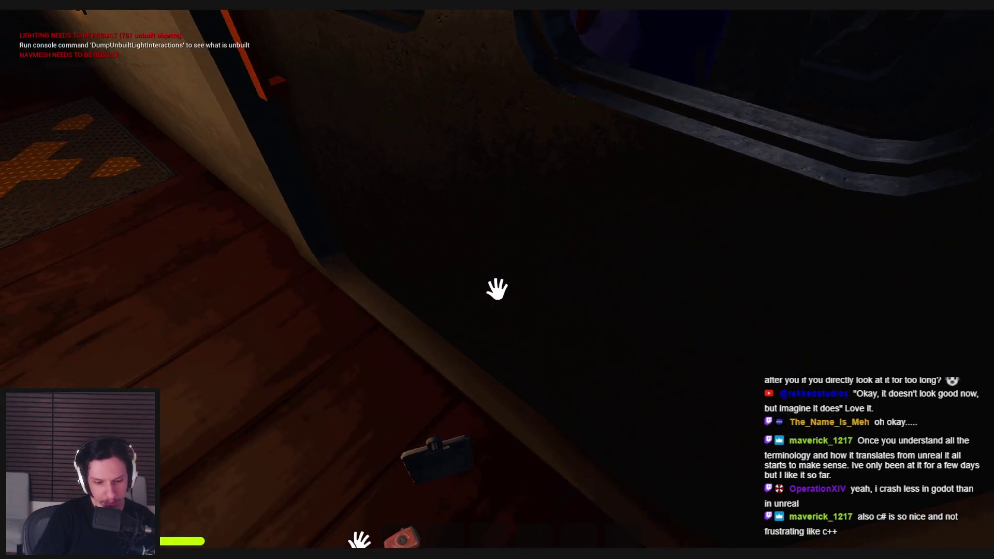
key("p")
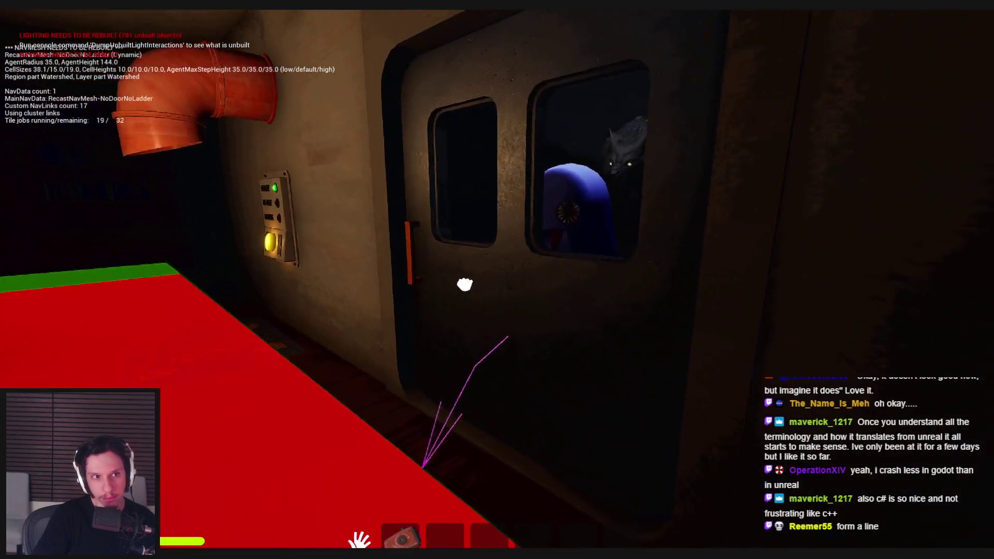
Step: Move into the doorway and drop the carried robot on the floor
key("s")
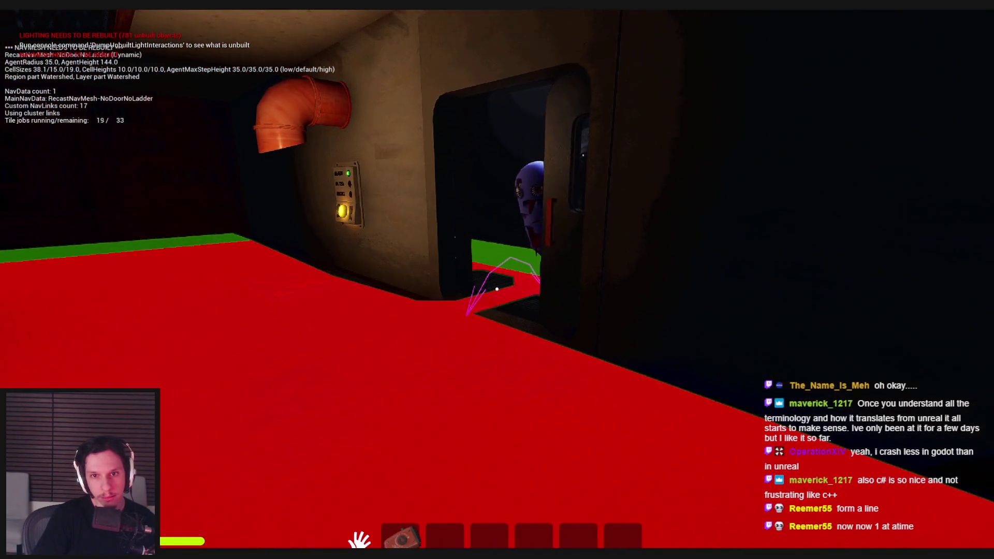
key("w")
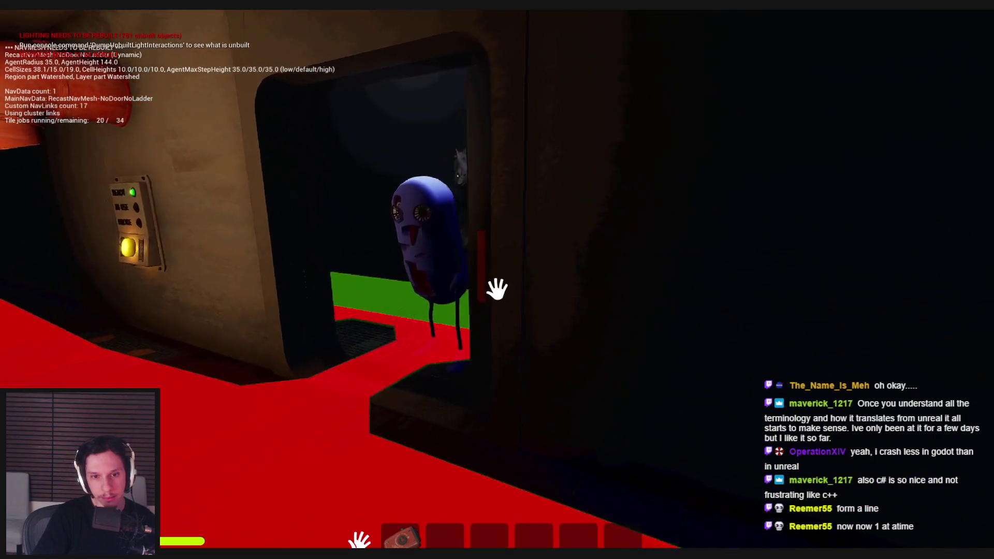
key("w")
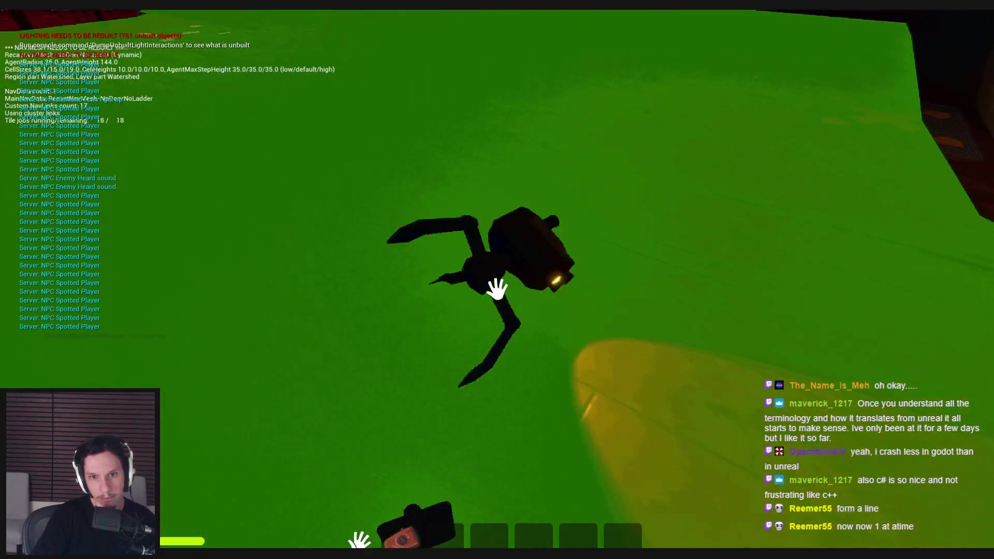
left_click(497, 289)
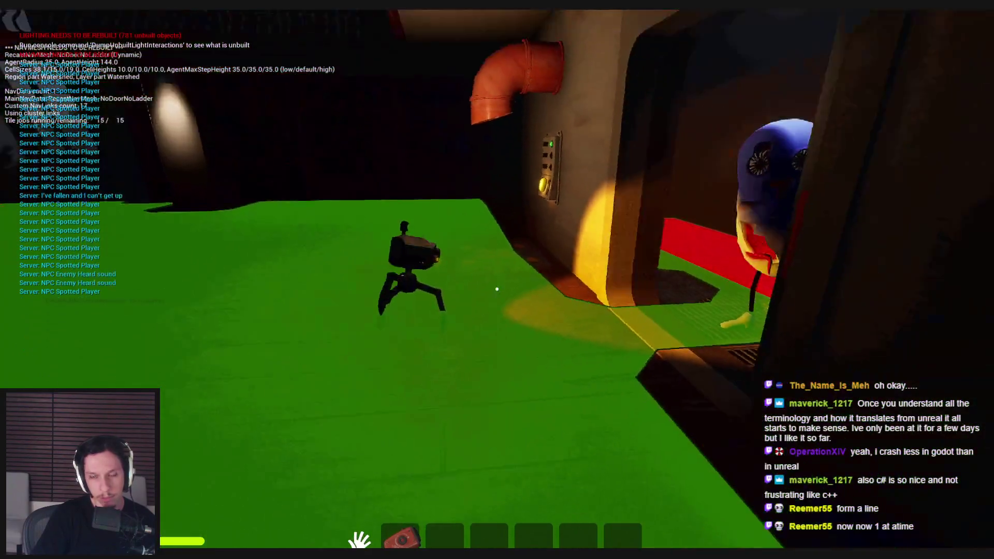
Step: Head through the lit doorway and walk along the outside grated walkway
key("w")
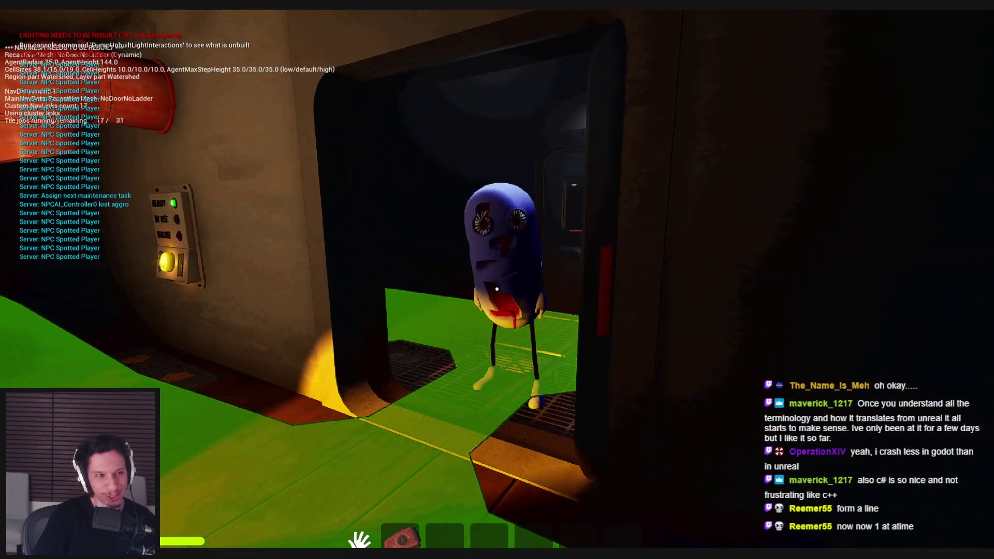
mouse_move(496, 289)
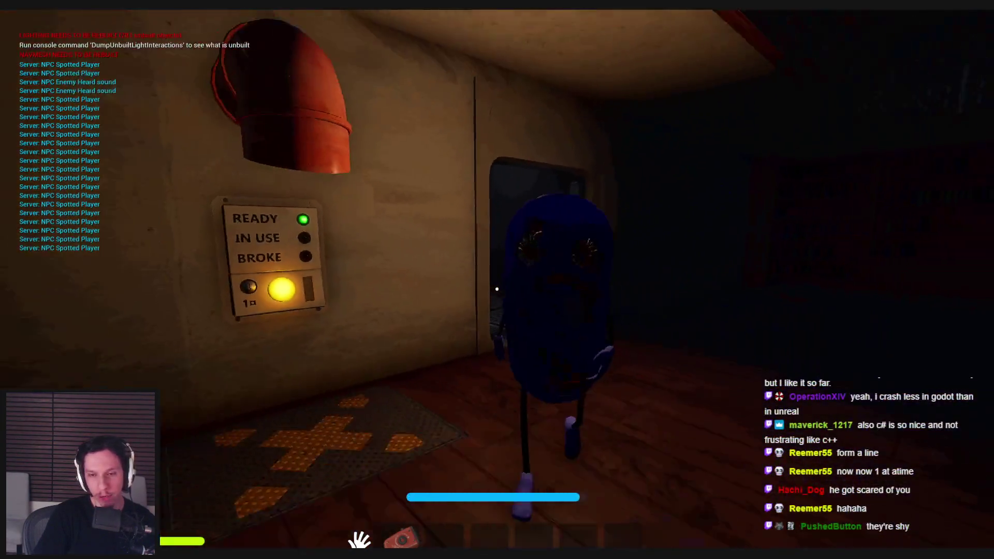
key("w")
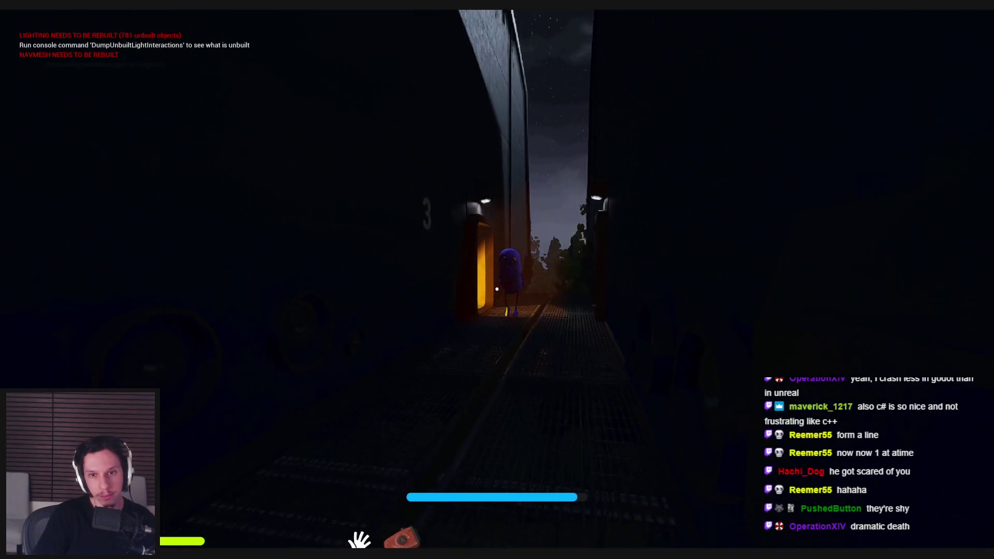
key("w")
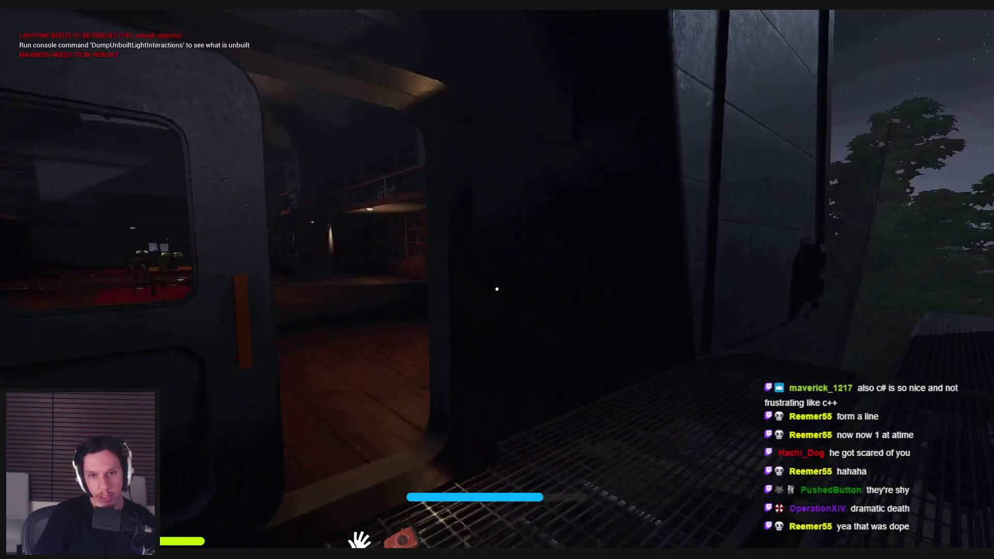
Step: Walk through the doorway into the library hall, then press Esc to stop play-testing
key("w")
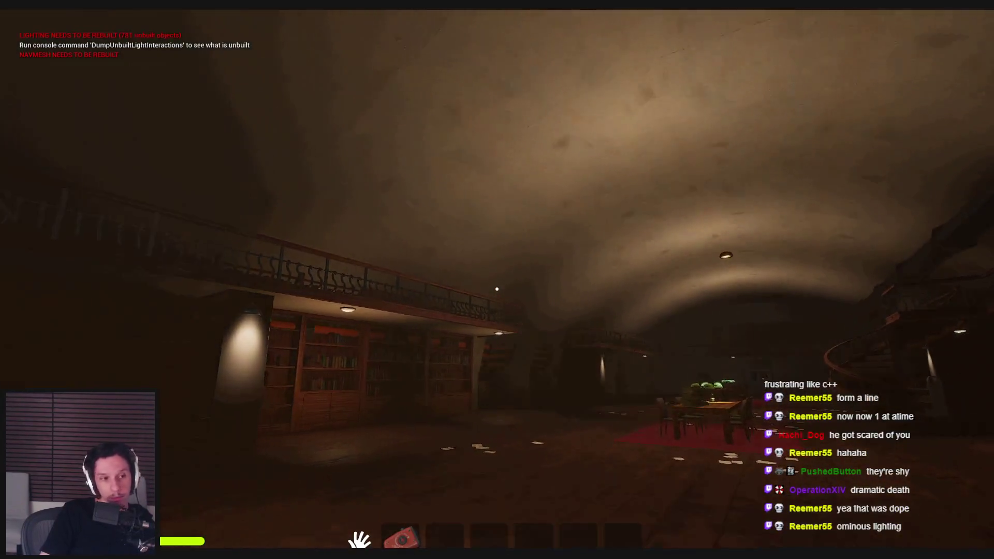
key("Escape")
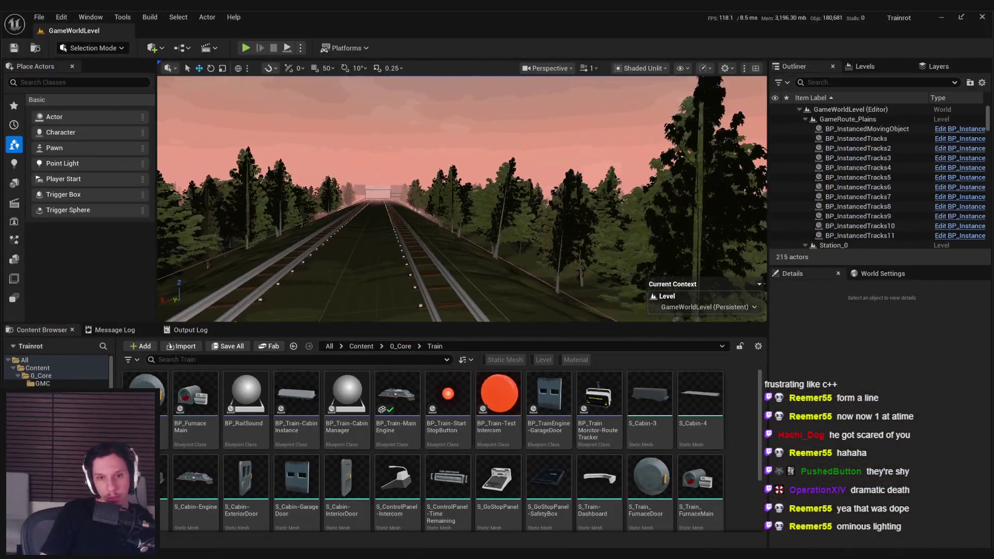
Step: Pull the camera back over the railway, show the sublevel list, and frame the tunnel's moving object
scroll(461, 199, "up", 2)
key("s")
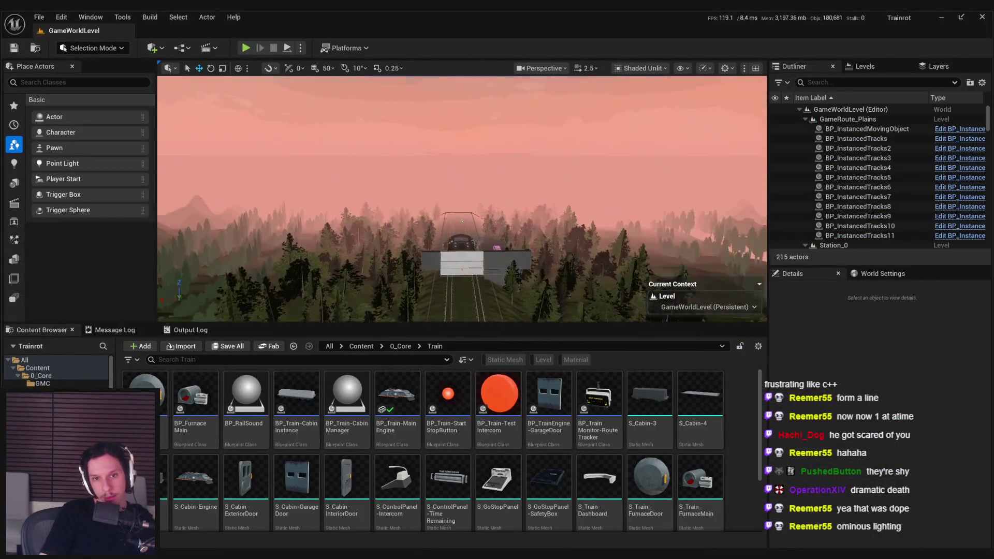
scroll(462, 199, "up", 1)
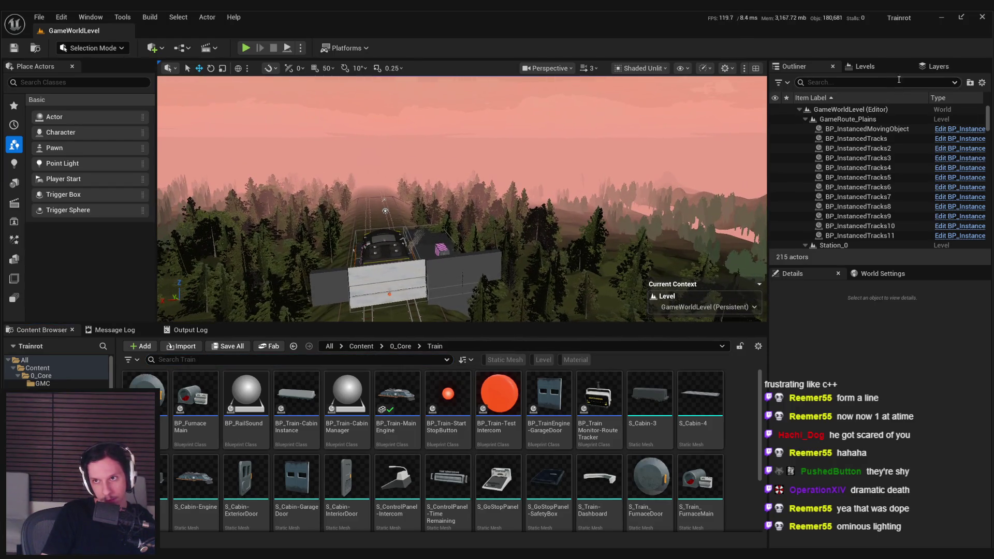
left_click(872, 66)
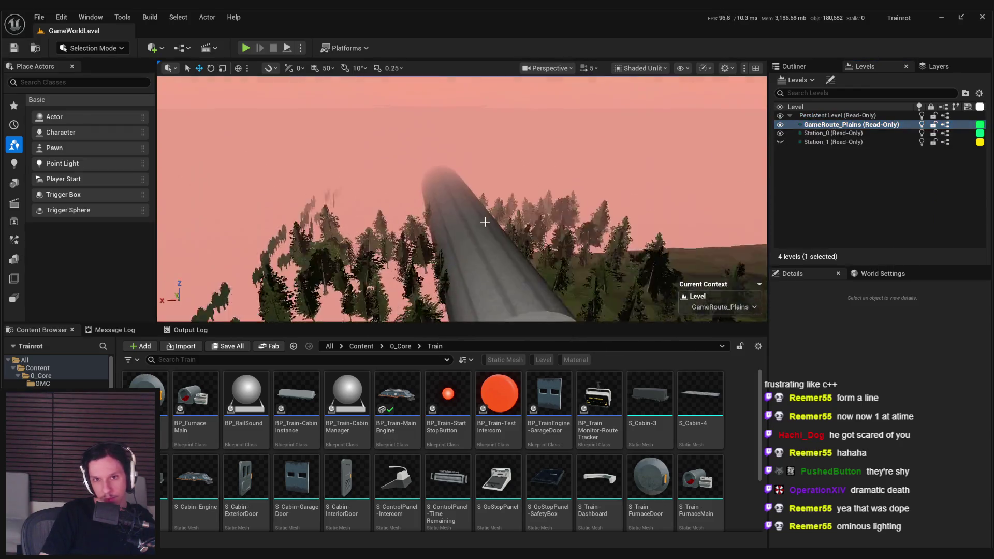
left_click(485, 218)
key("f")
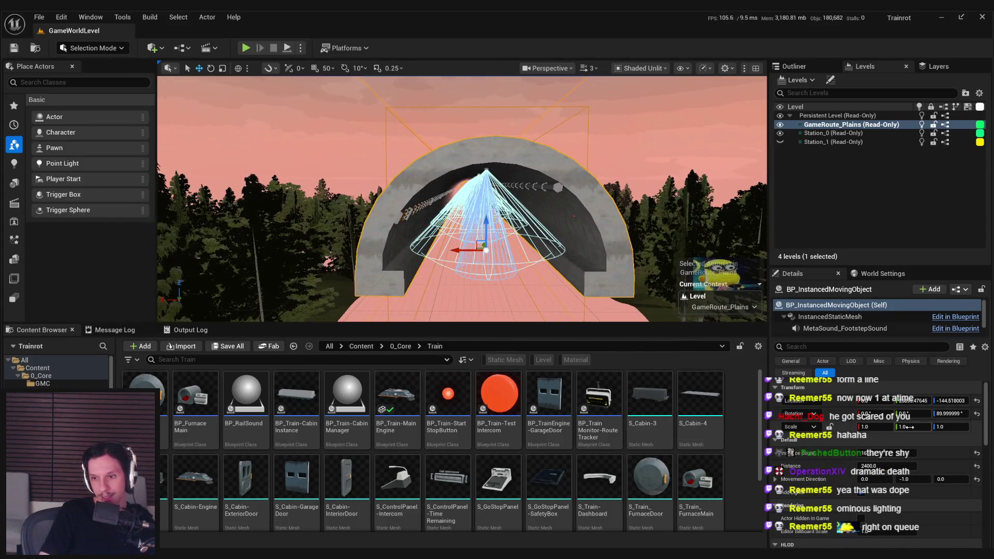
Step: Try doubling the tunnel object's X scale, undo it, then set its Z scale to 1.5
key("Return")
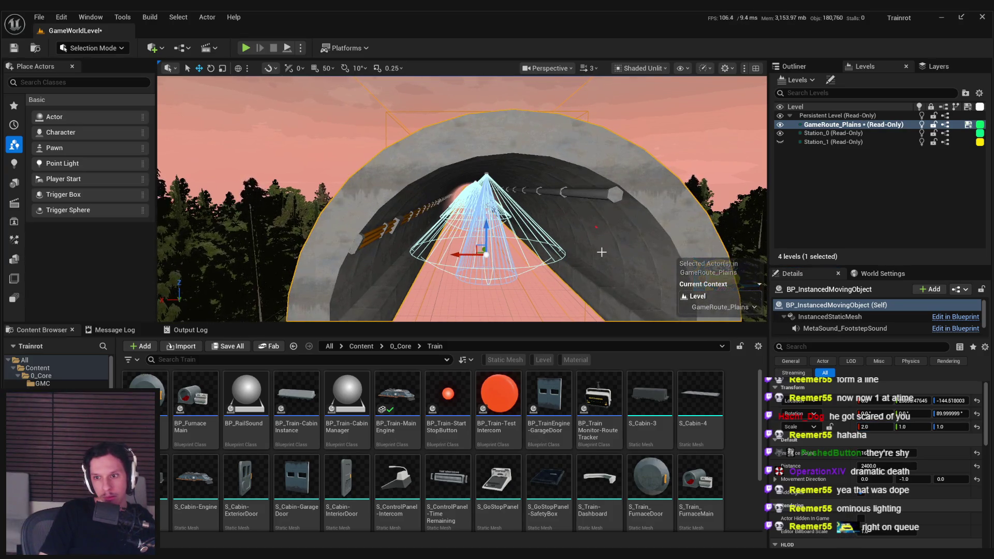
key("ctrl+z")
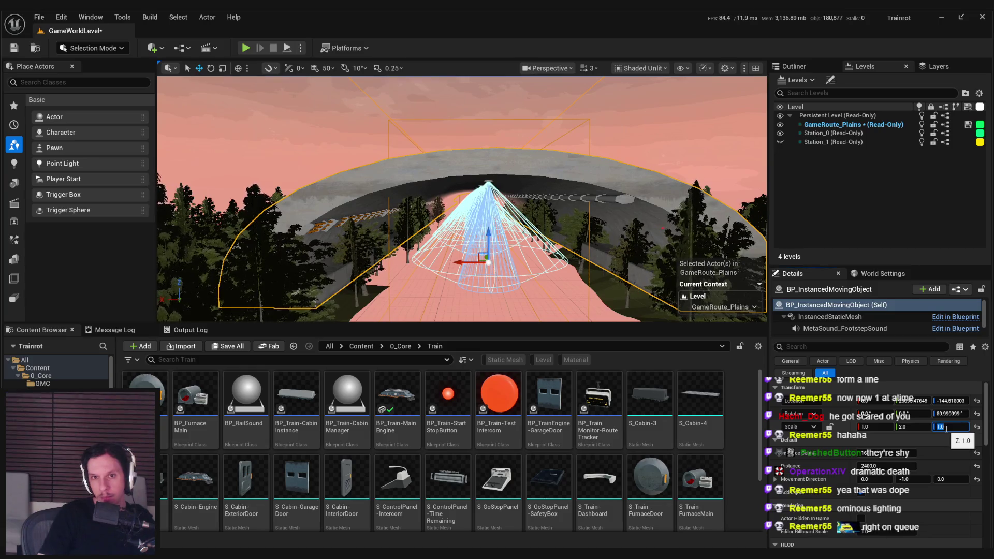
mouse_move(461, 199)
left_mouse_down()
mouse_move(487, 199)
mouse_move(445, 197)
left_mouse_up()
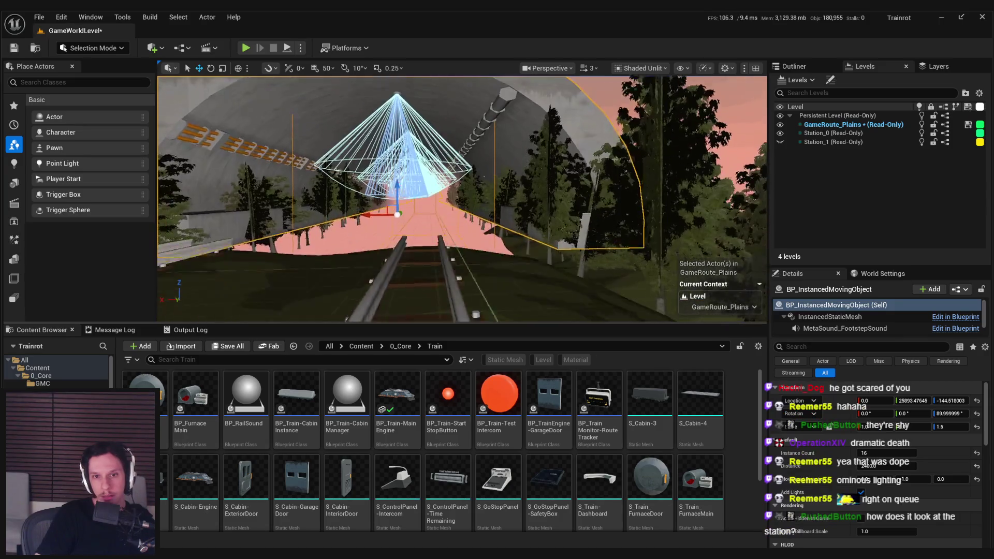
left_click(948, 427)
type("1")
key("Return")
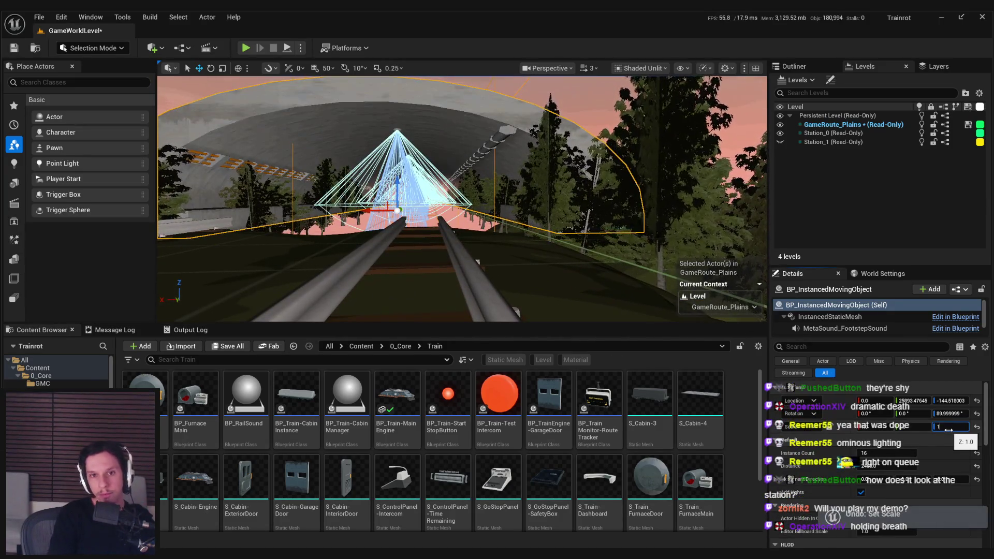
type(".5")
key("Return")
Step: Recentre on the tunnel object and check out the GameRoute_Plains level for editing
key("f")
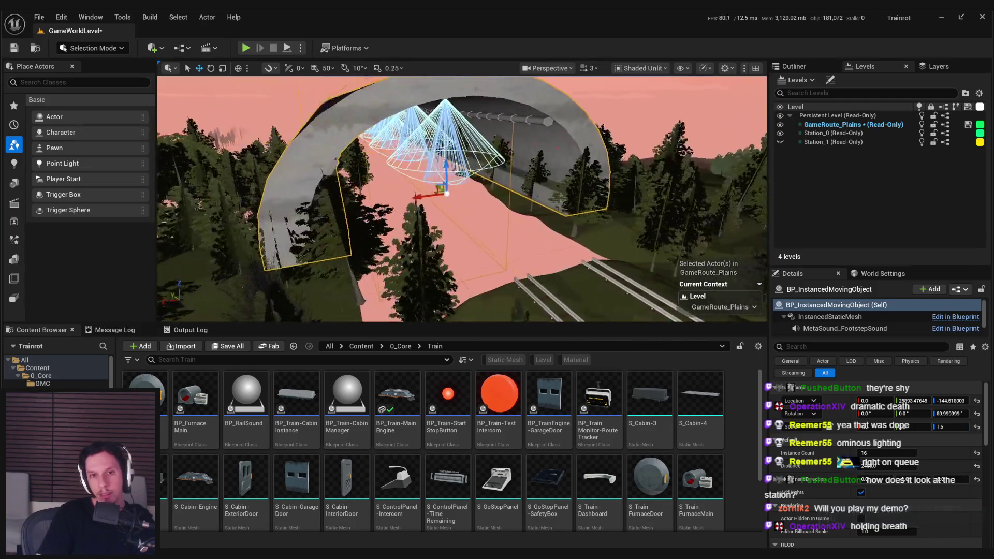
left_click(501, 393)
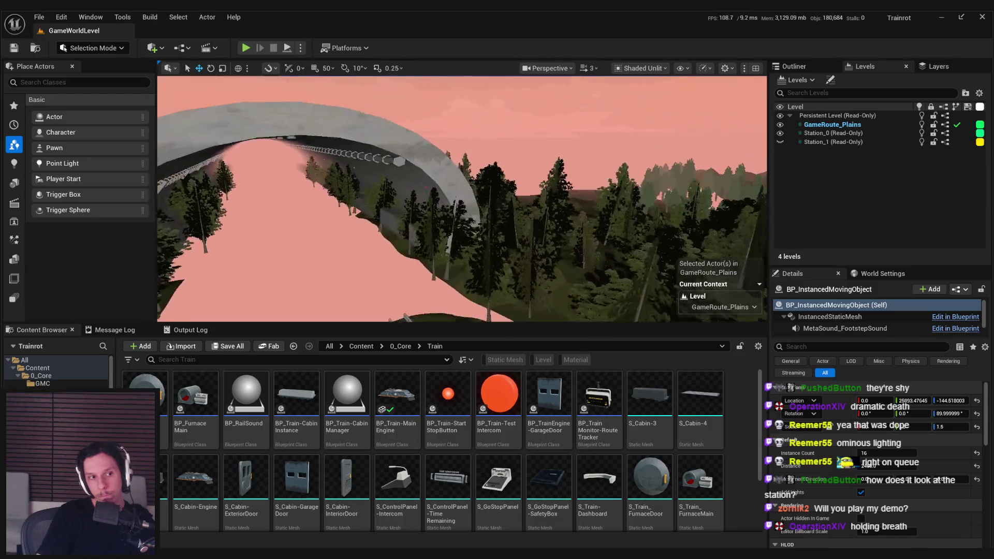
mouse_move(461, 200)
left_mouse_down()
mouse_move(460, 223)
mouse_move(461, 208)
left_mouse_up()
Step: Frame the tree group on the slope, nudge it along X, then select the track piece
left_click(414, 207)
key("f")
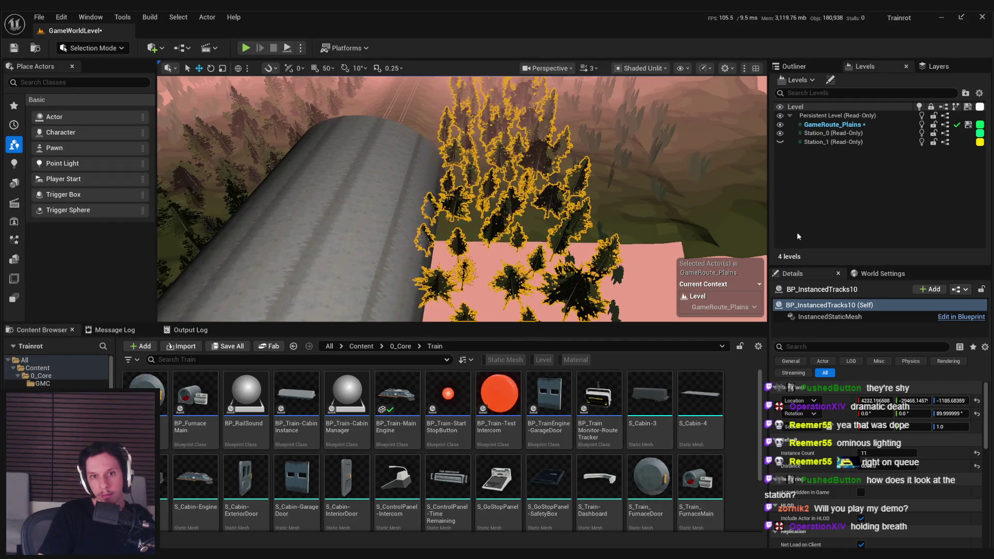
left_click_drag(569, 207, 595, 209)
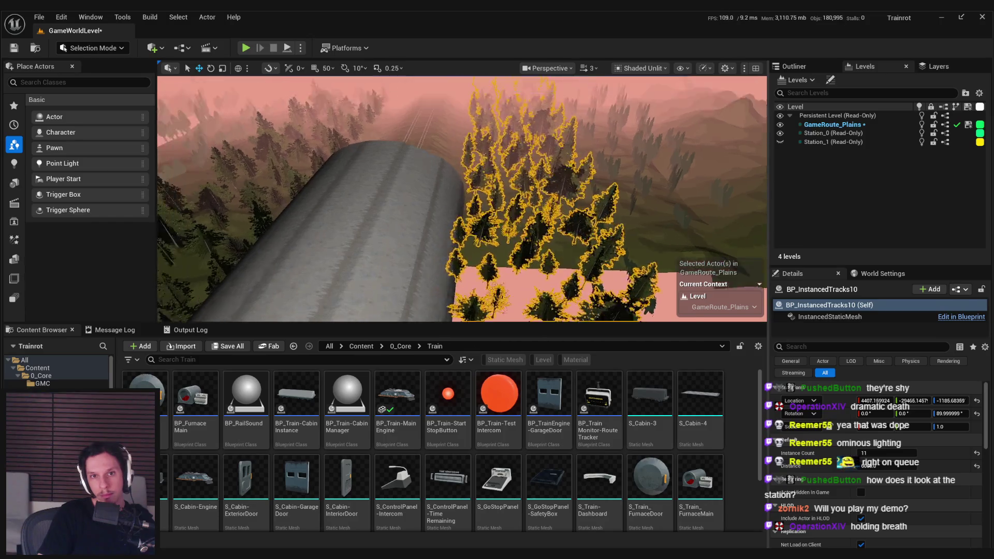
scroll(540, 212, "down", 2)
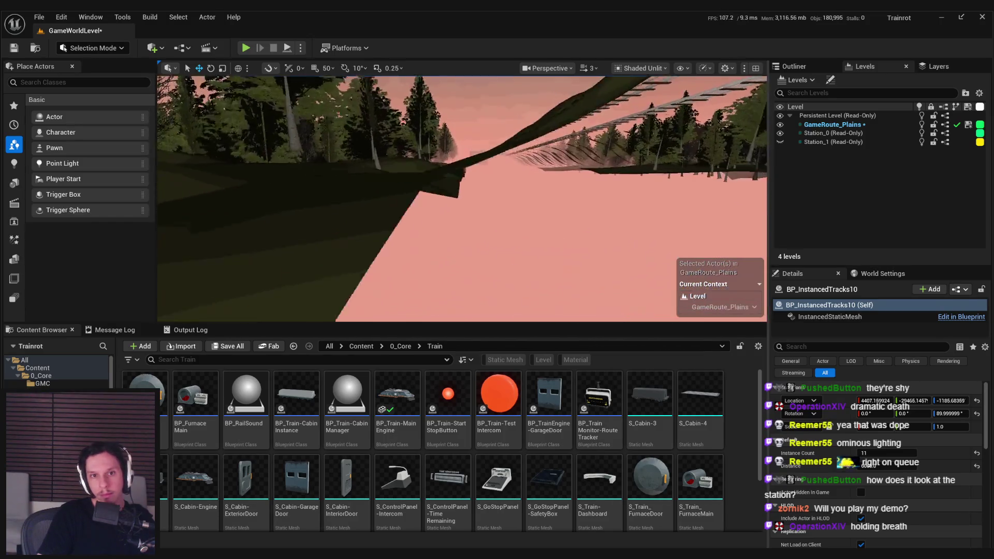
left_click(539, 211)
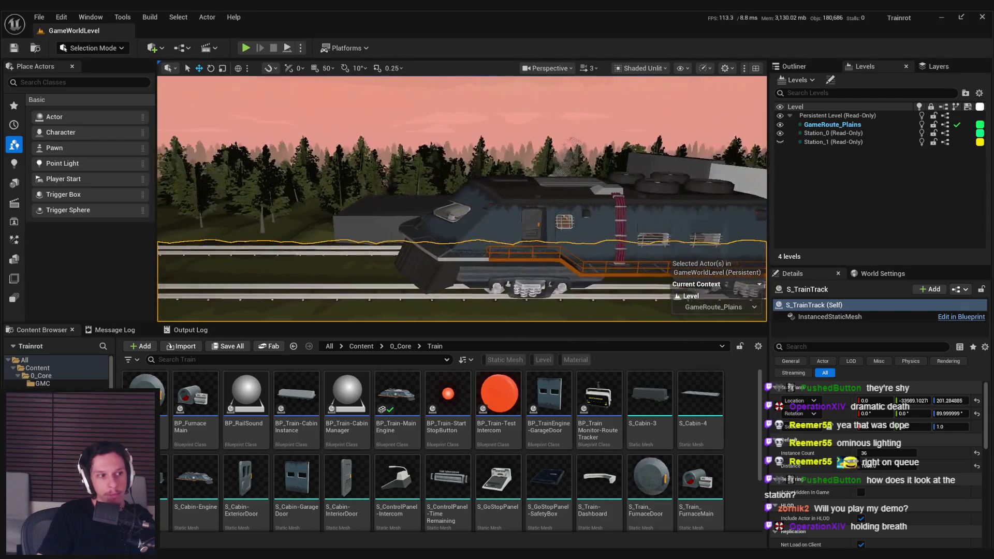
scroll(462, 199, "down", 2)
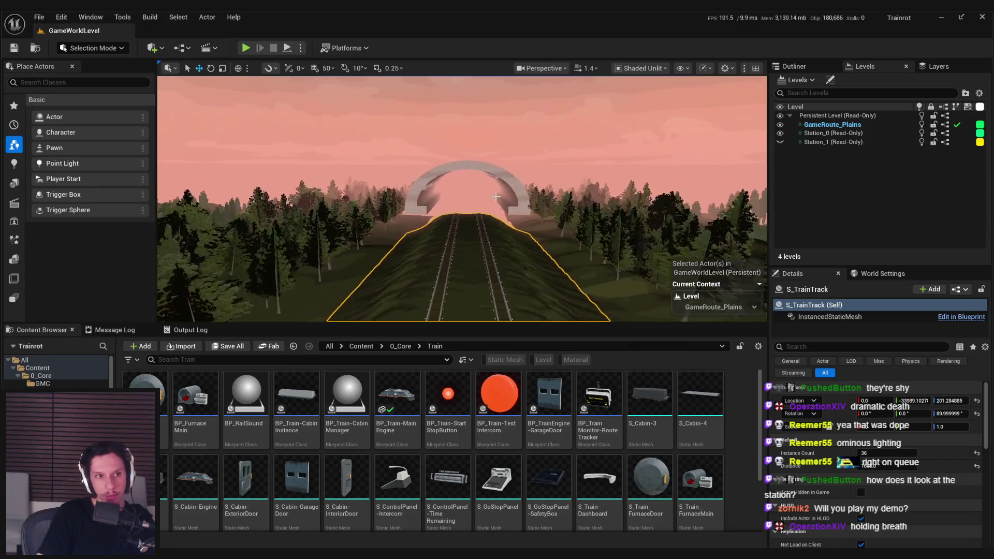
Step: Fly down the track over the train into the control cabin and make the viewport full screen
key("w")
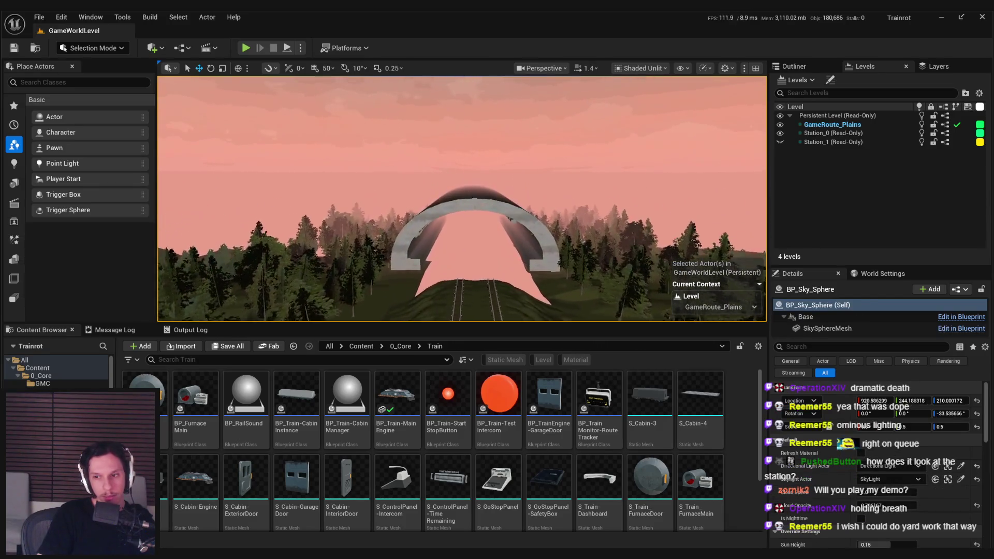
key("s")
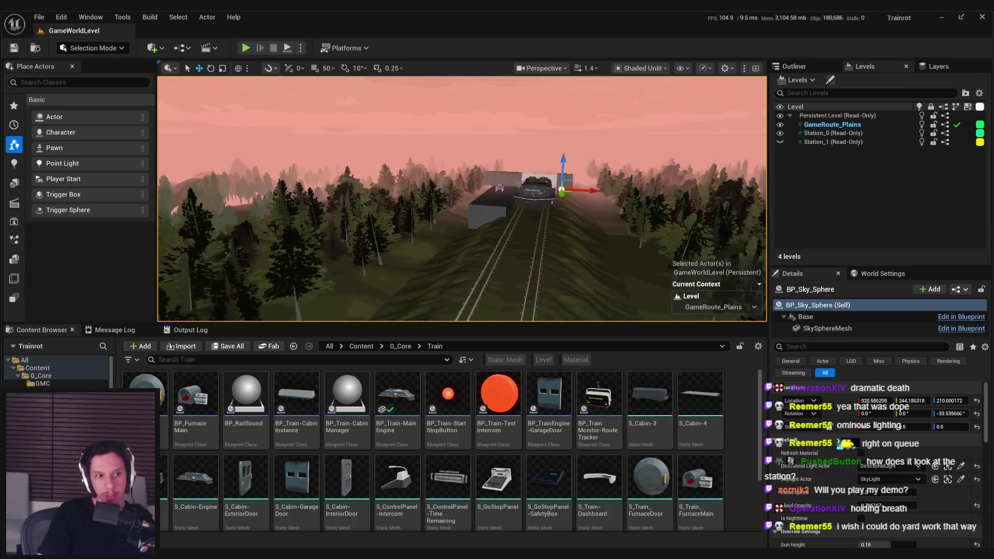
key("w")
scroll(461, 199, "down", 1)
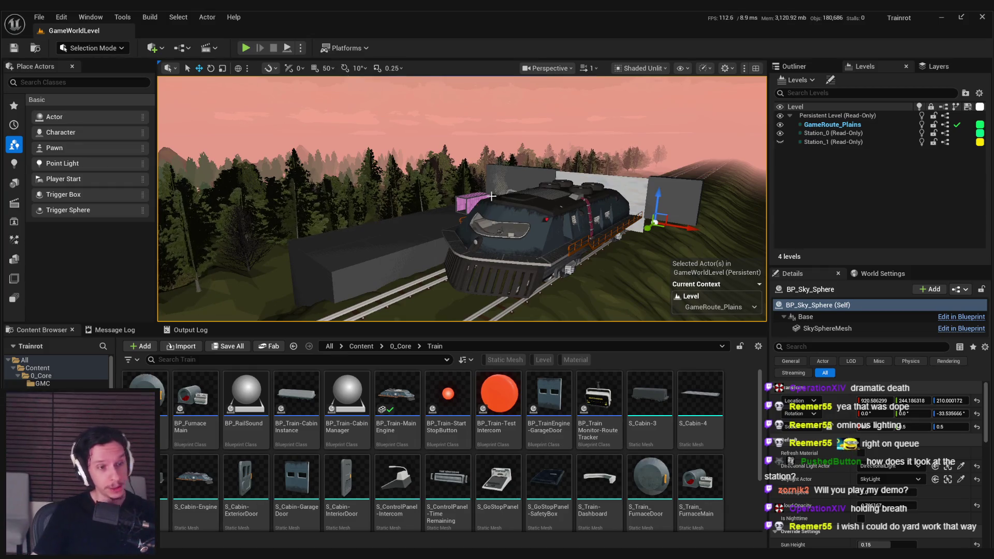
key("w")
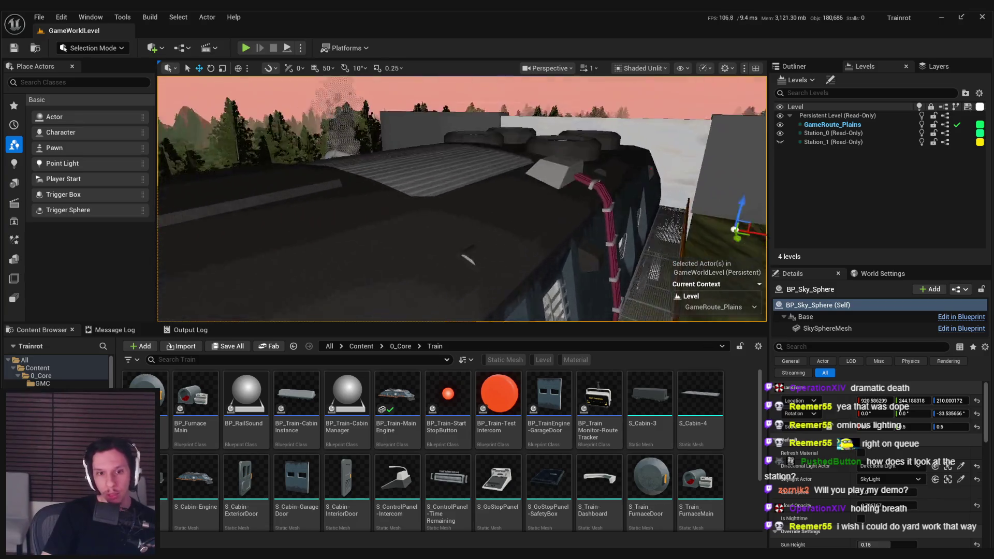
key("w")
key("F11")
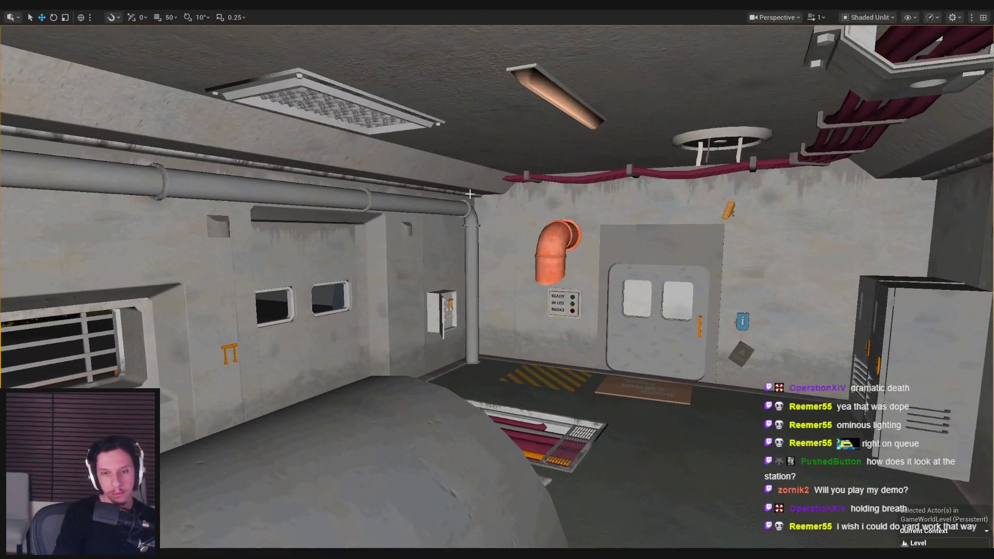
Step: Play in the editor with Alt+P, press the desk's yellow button, and walk into the library
key("alt+p")
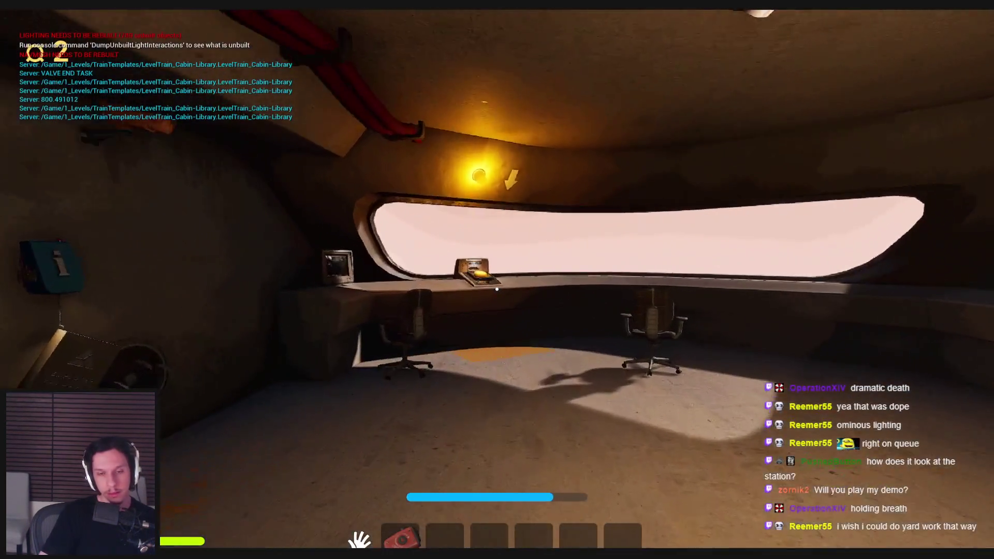
key("w")
key("e")
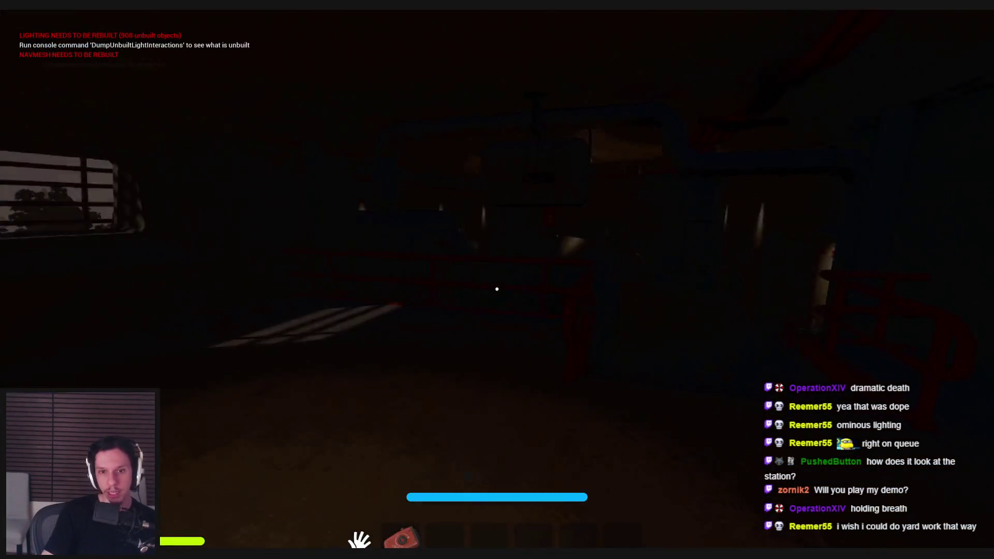
key("w")
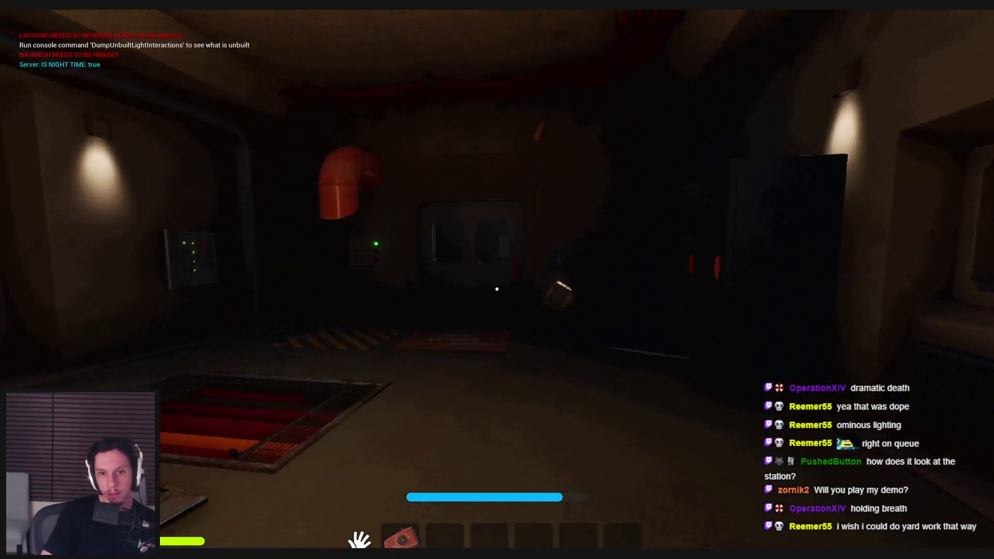
key("w")
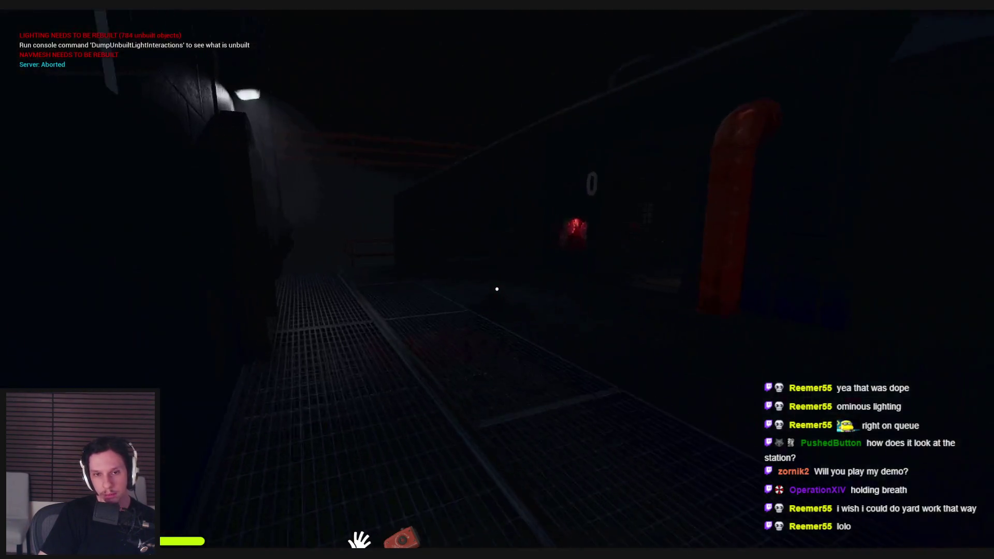
Step: Walk through the cabin into the station and use the train-monitoring terminal
key("shift")
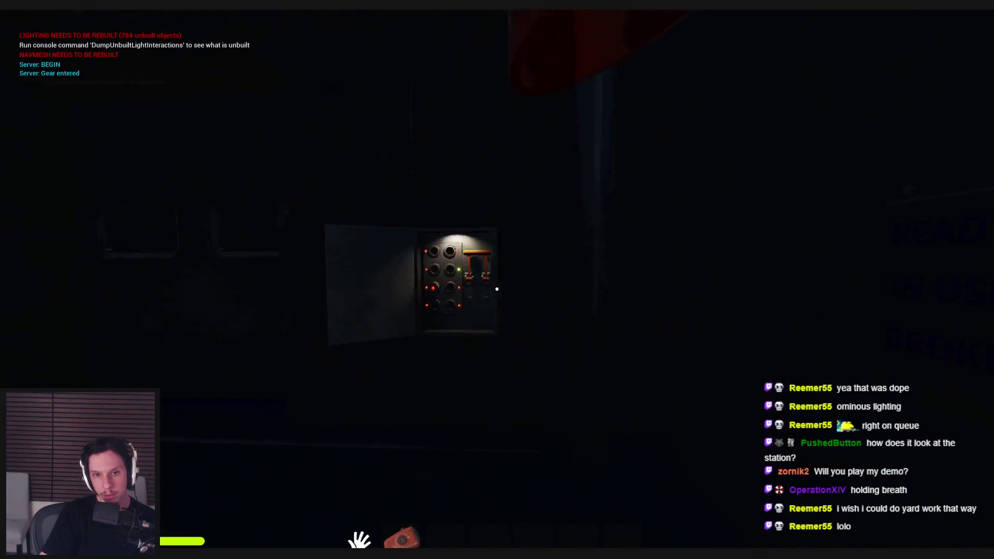
key("w")
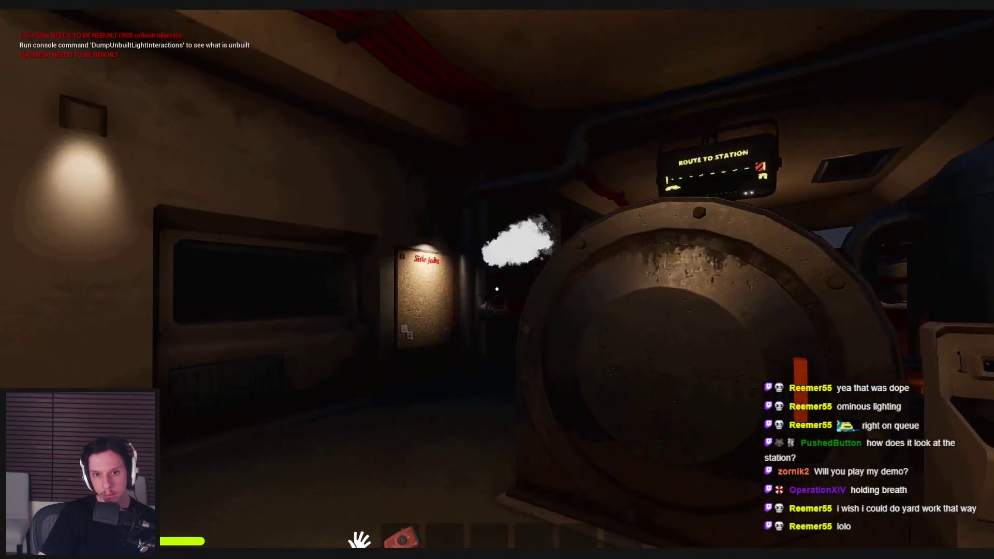
key("w")
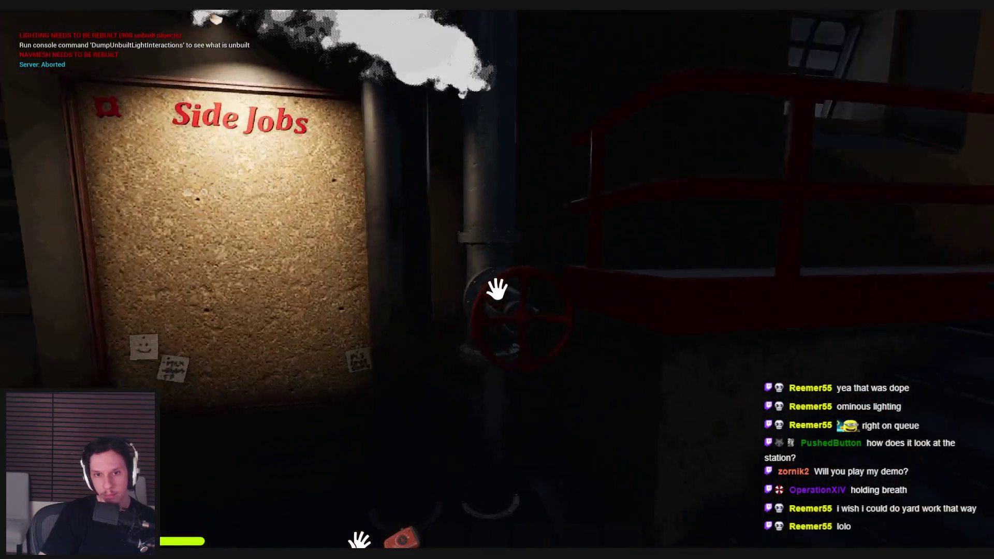
key("w")
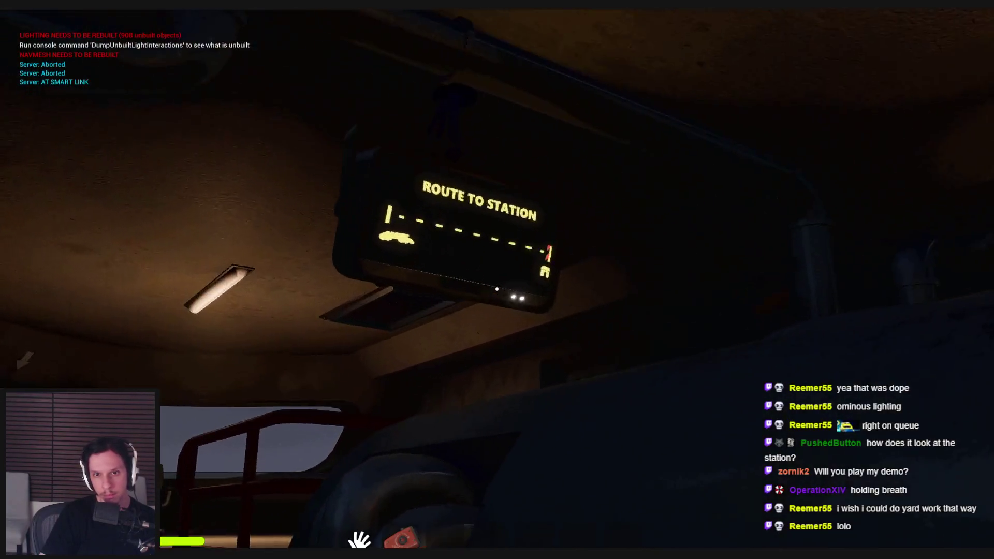
key("w")
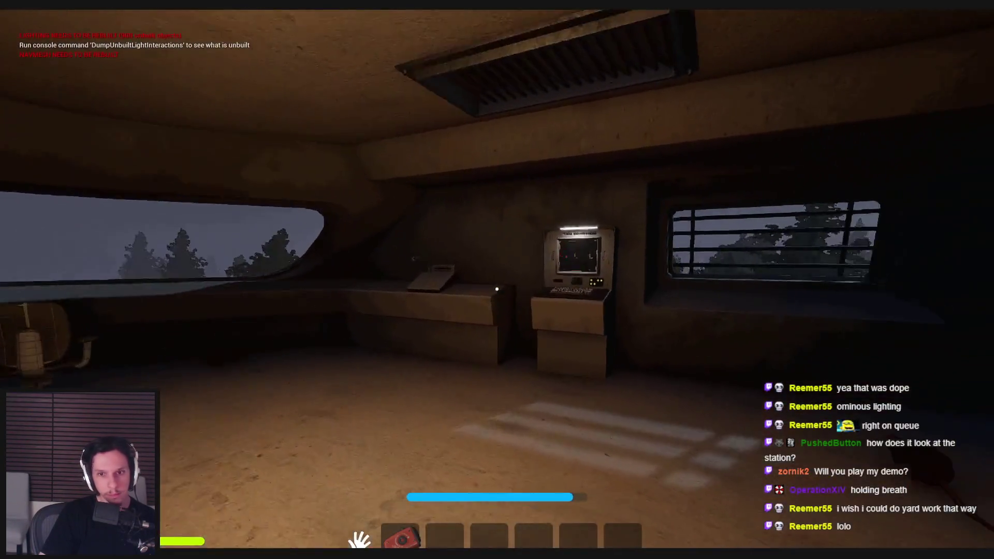
key("w")
left_click(501, 303)
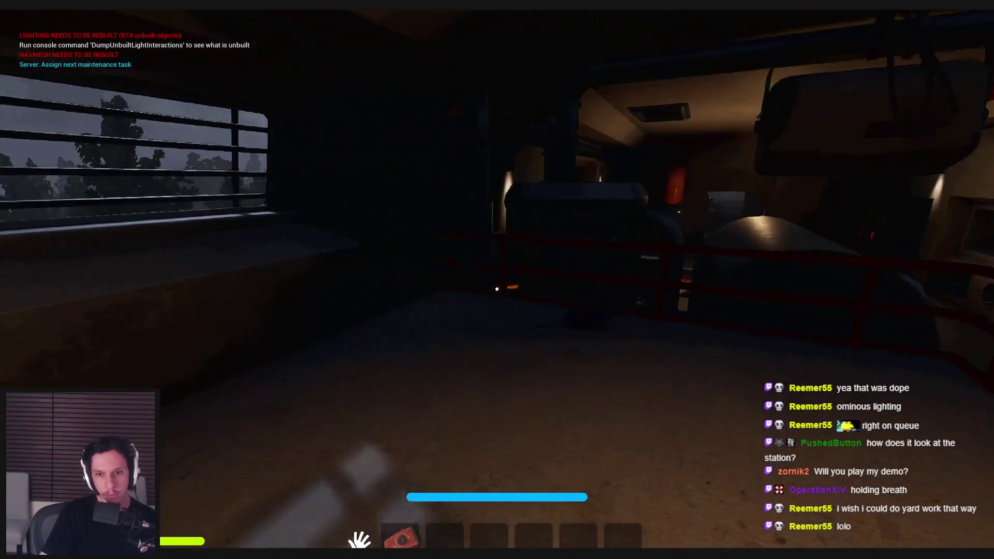
Step: Pick up the rat in the floor-grate room and carry it into the library hall
key("w")
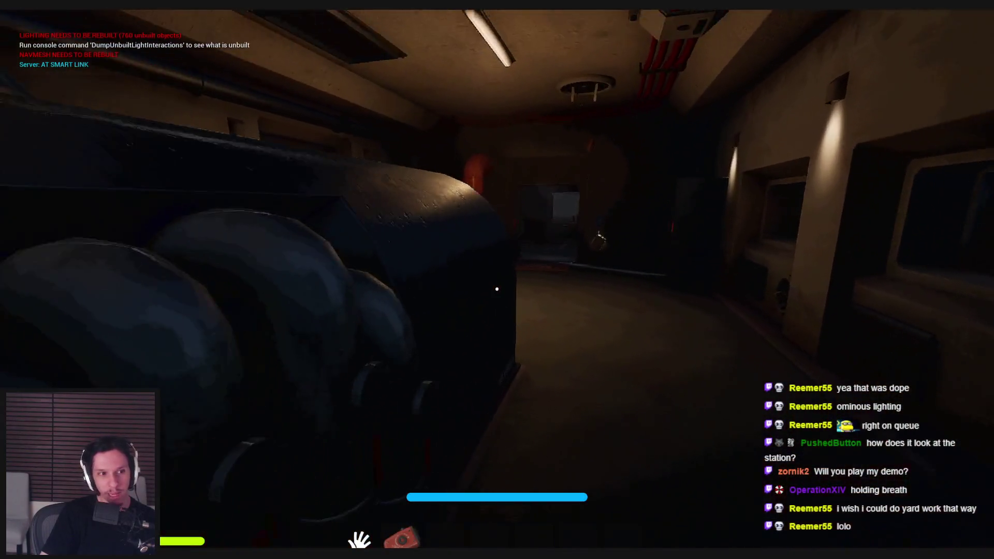
key("w")
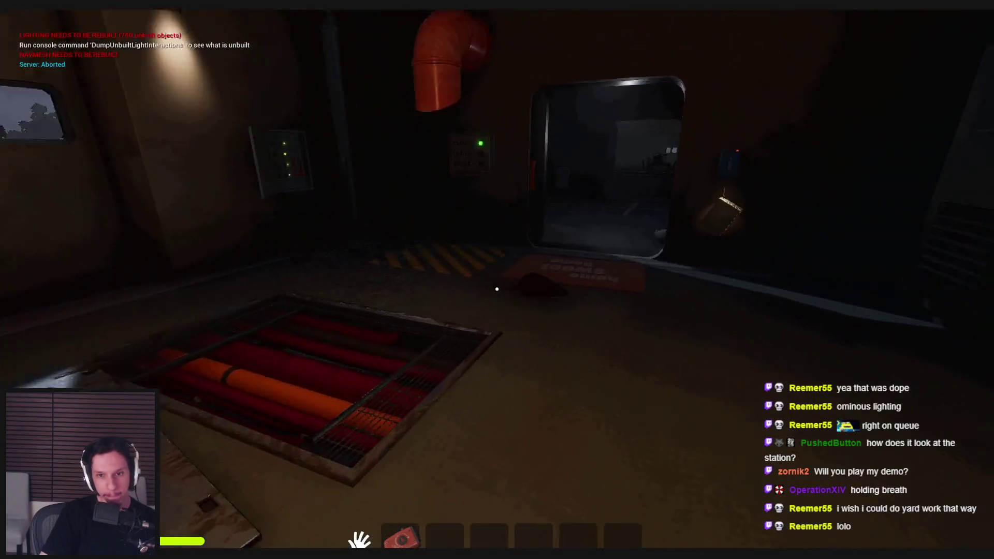
left_click(497, 289)
key("w")
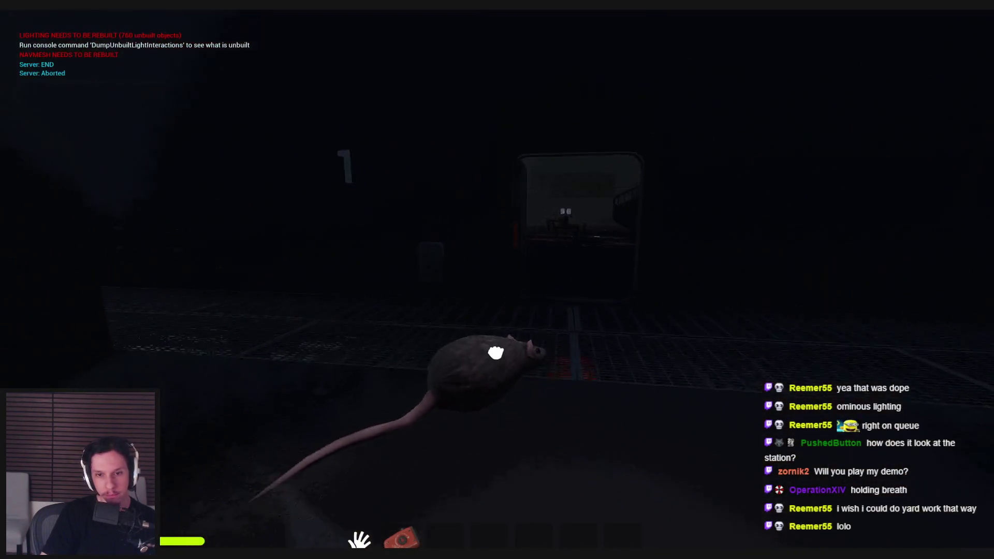
key("w")
key("w")
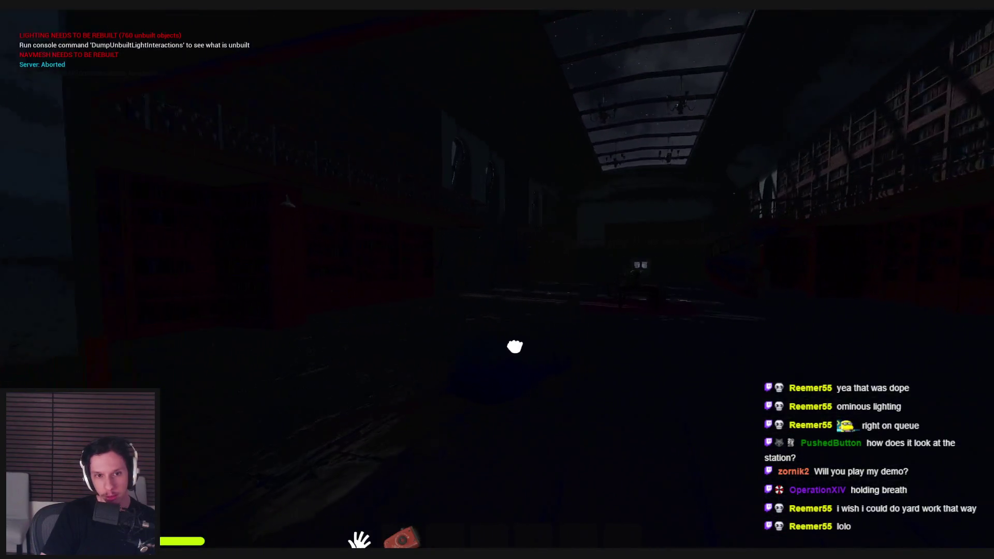
key("w")
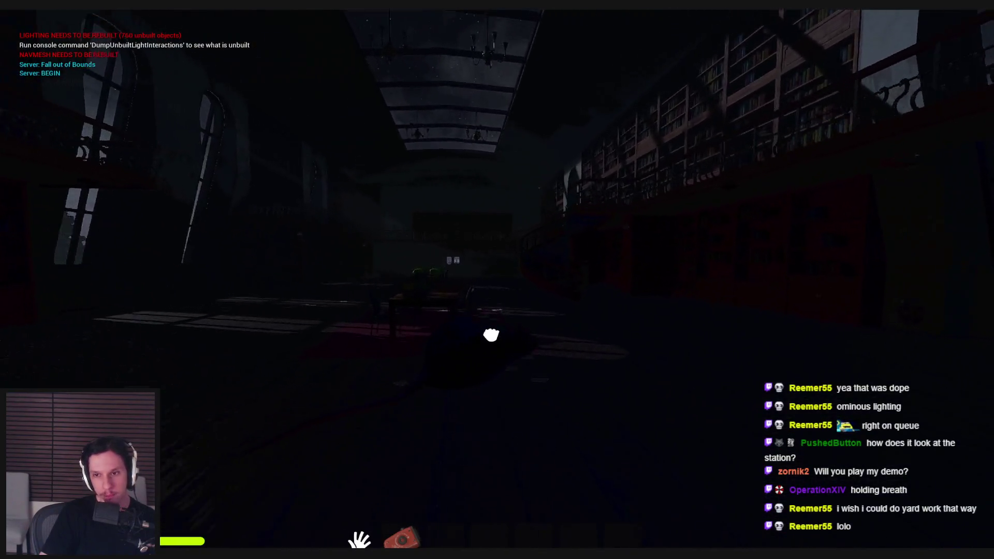
key("w")
key("shift")
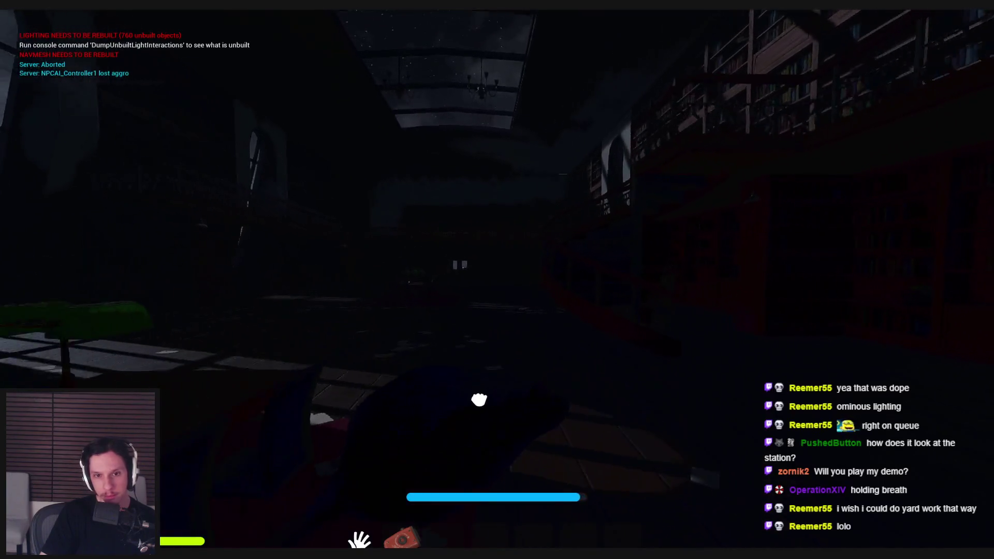
key("w")
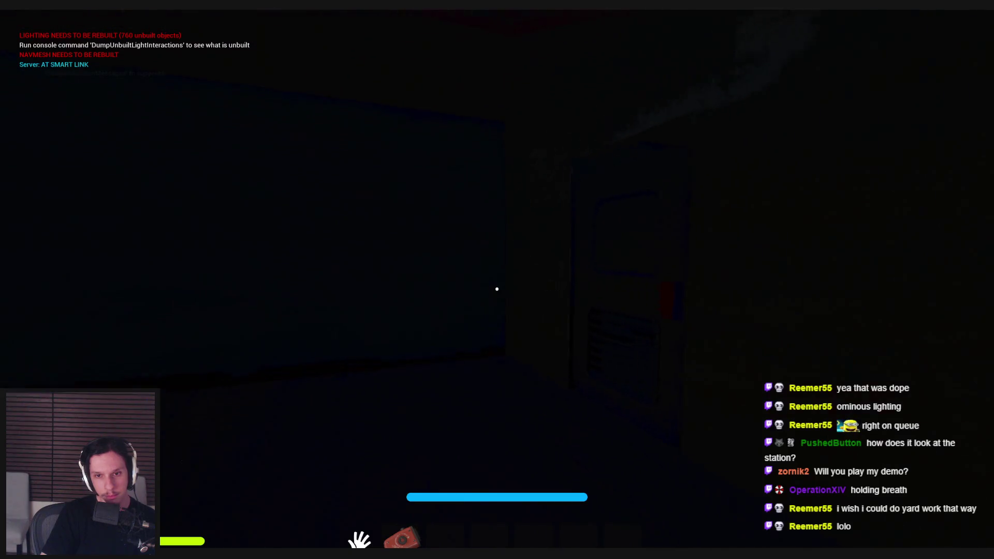
Step: Pull the fuse panel lever to turn the lights green, then check the nearby rooms
key("w")
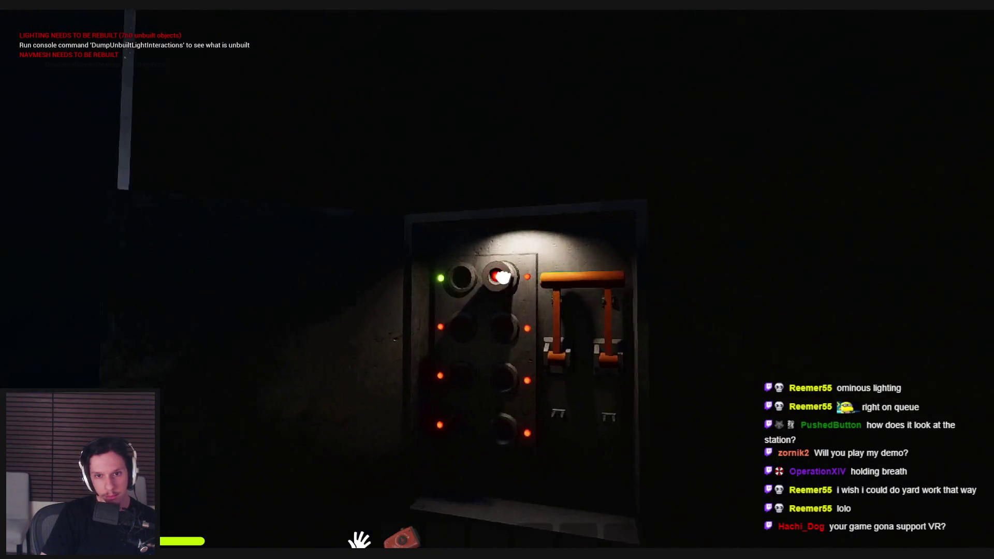
left_click(497, 289)
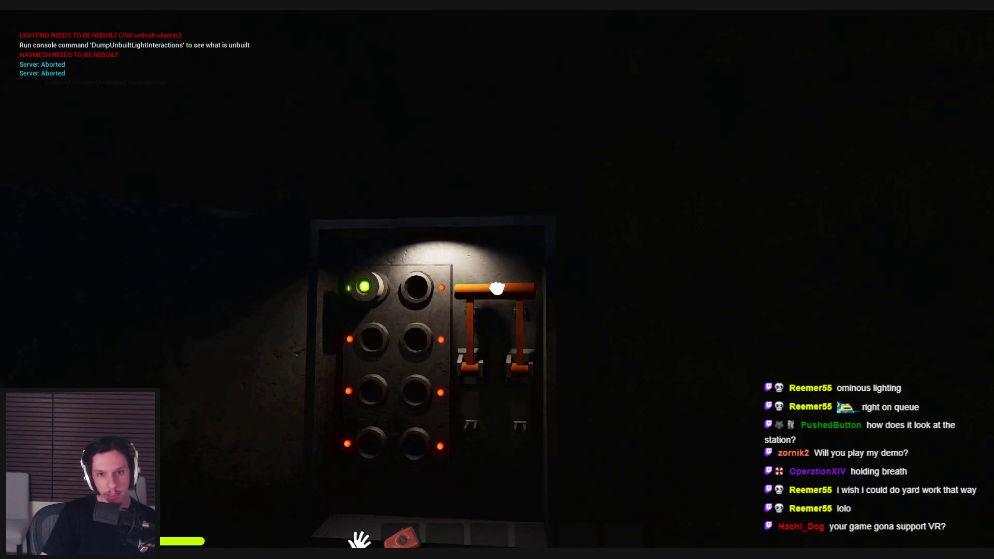
key("w")
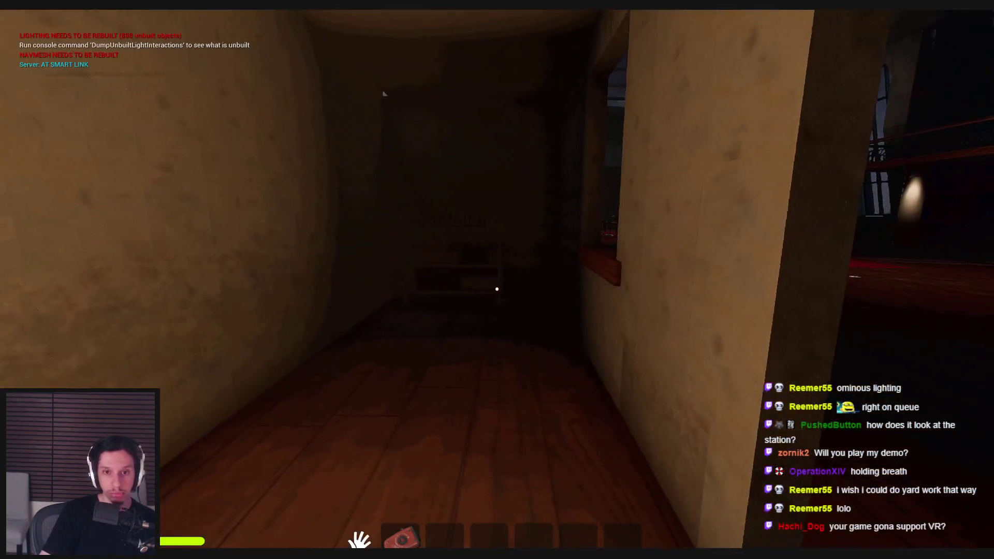
key("w")
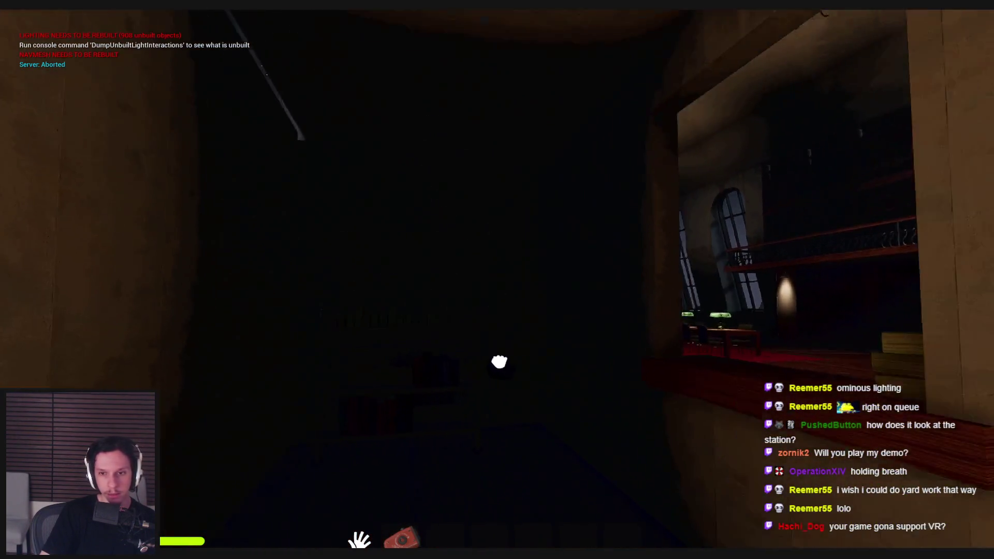
key("w")
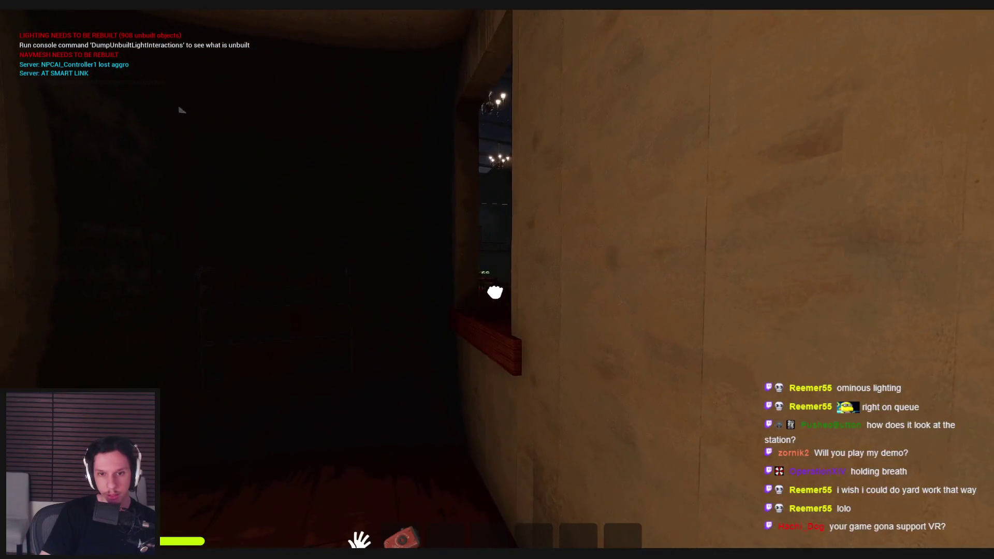
key("w")
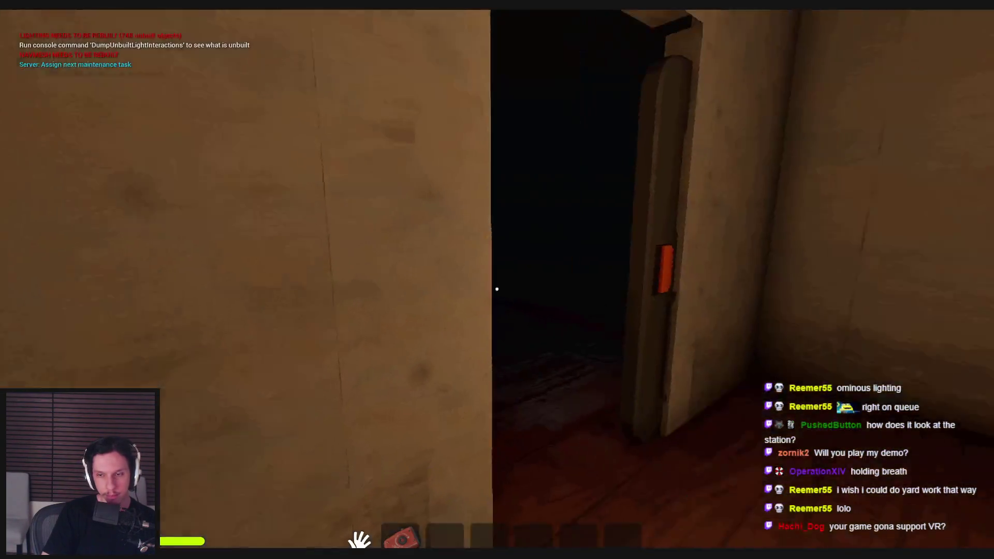
Step: Cross the library past the bookshelves and reading tables, opening the door into the hall
key("w")
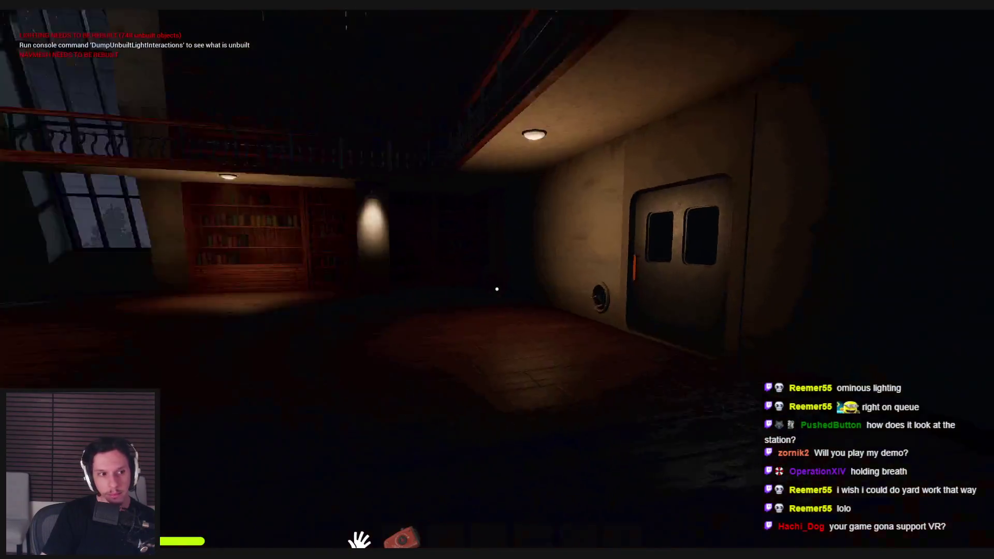
key("w")
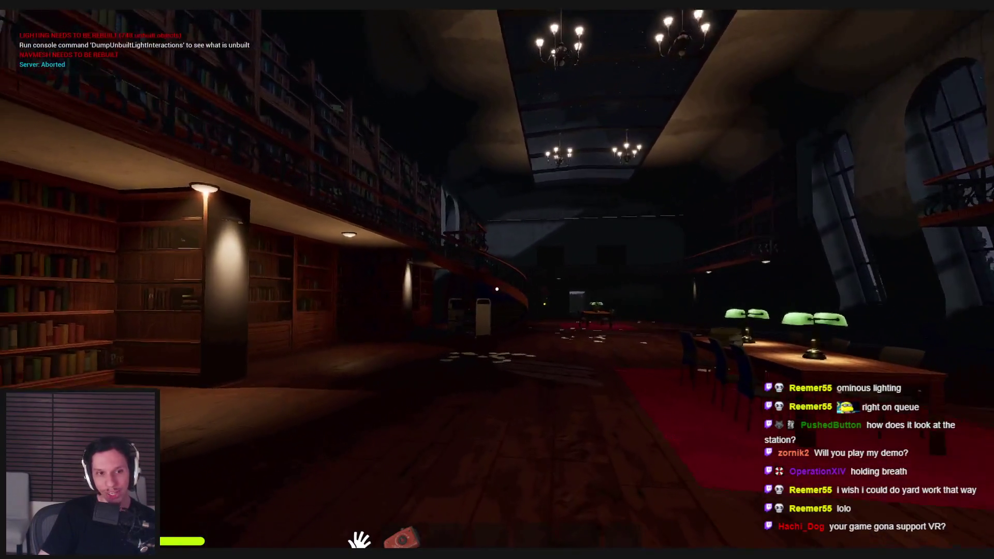
key("w")
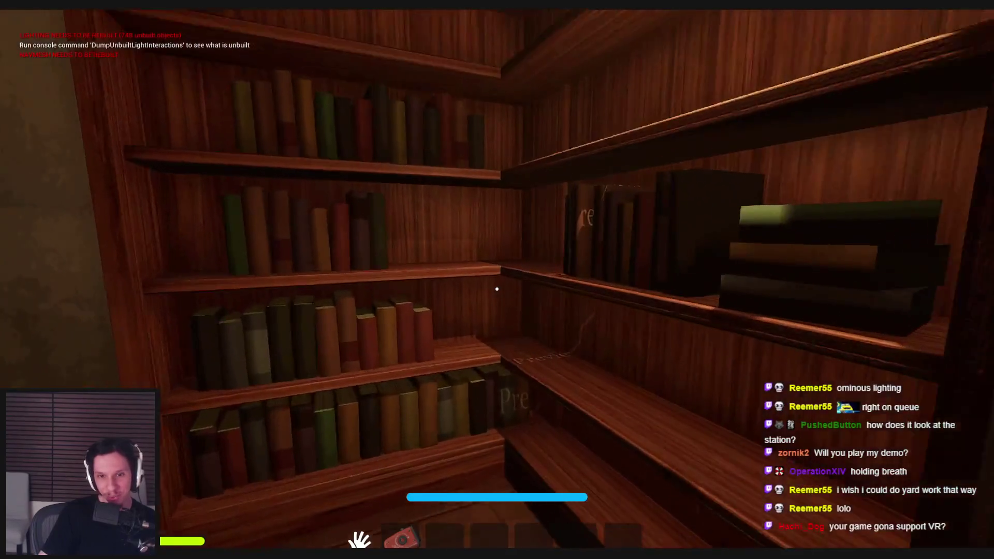
key("w")
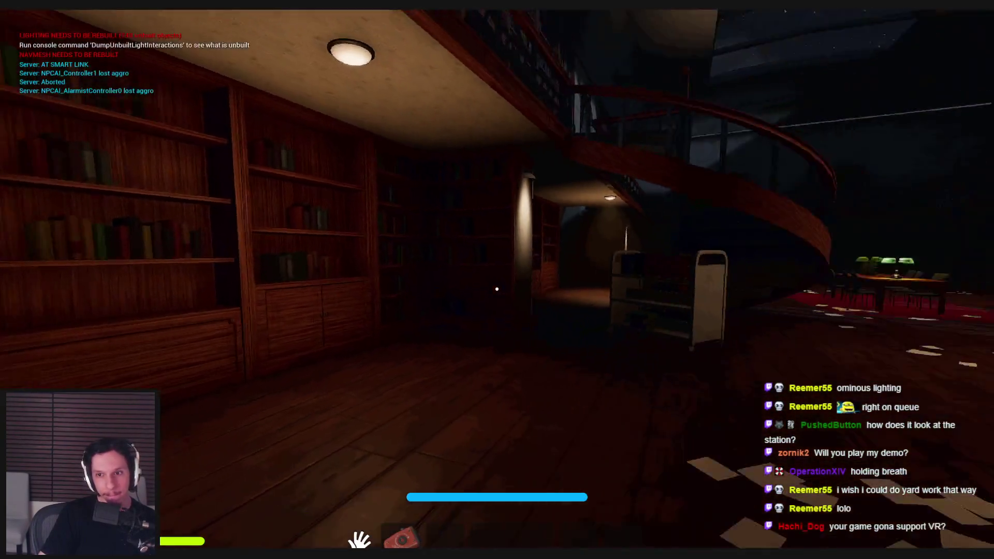
key("w")
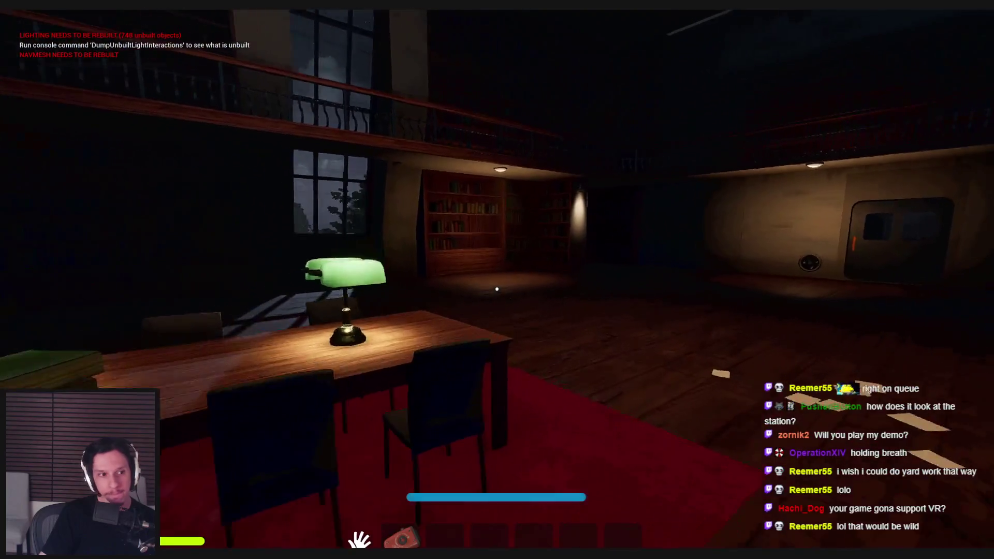
key("w")
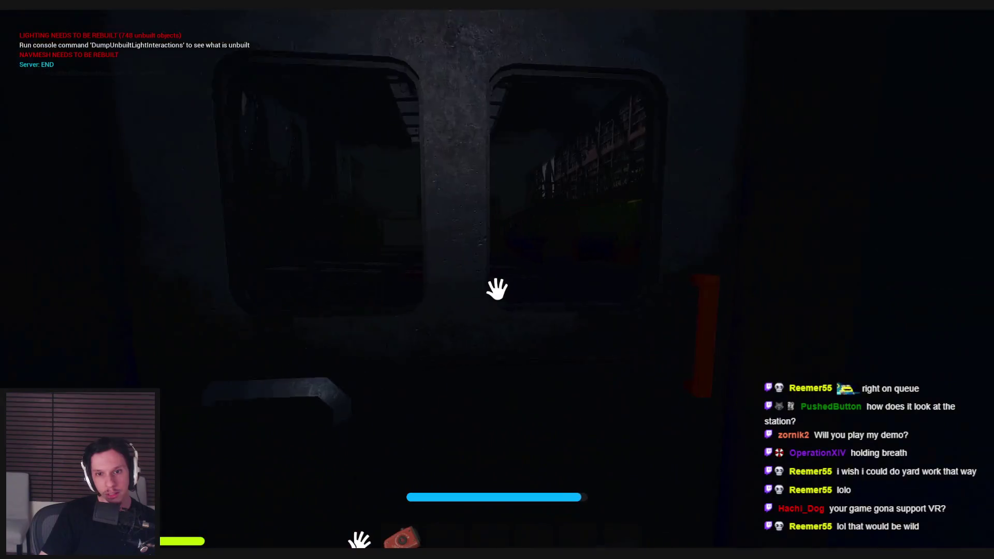
left_click(497, 289)
key("w")
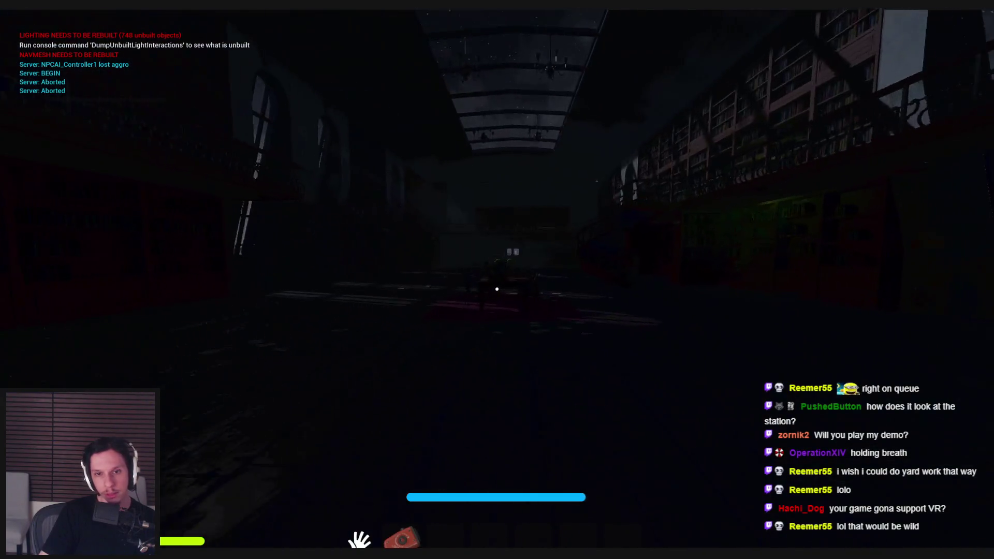
key("w")
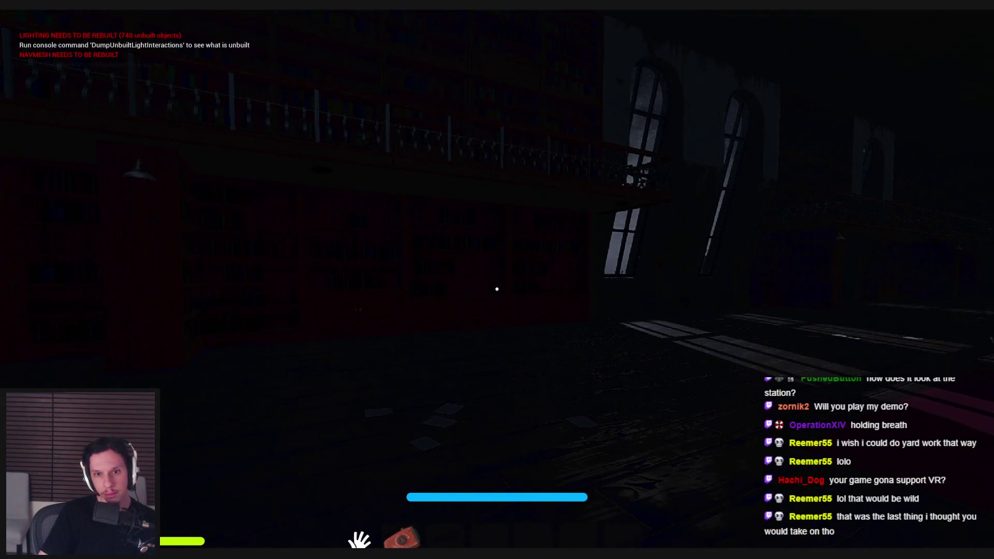
mouse_move(496, 289)
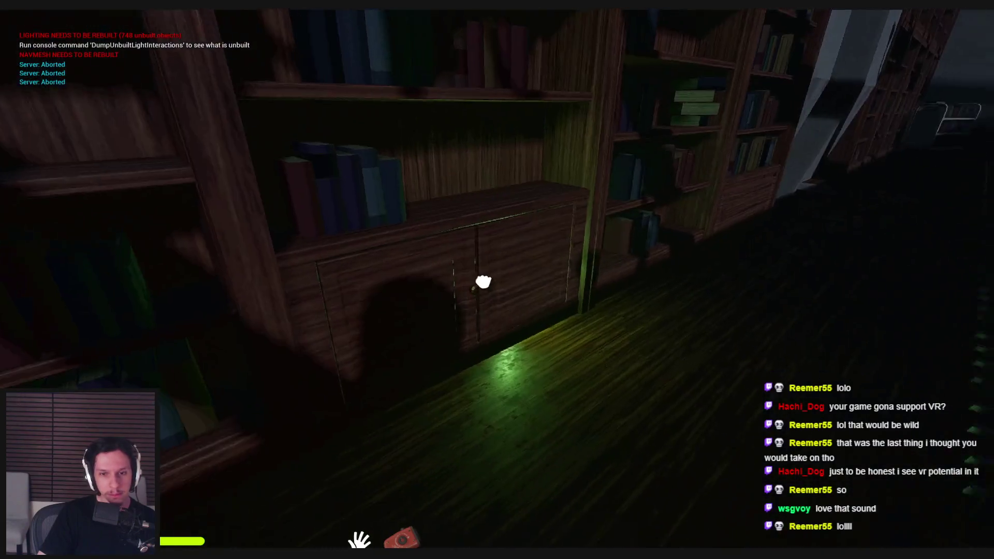
Step: Open the bookshelf cabinet and raise the green glowstick from hotbar slot 3
left_click(485, 282)
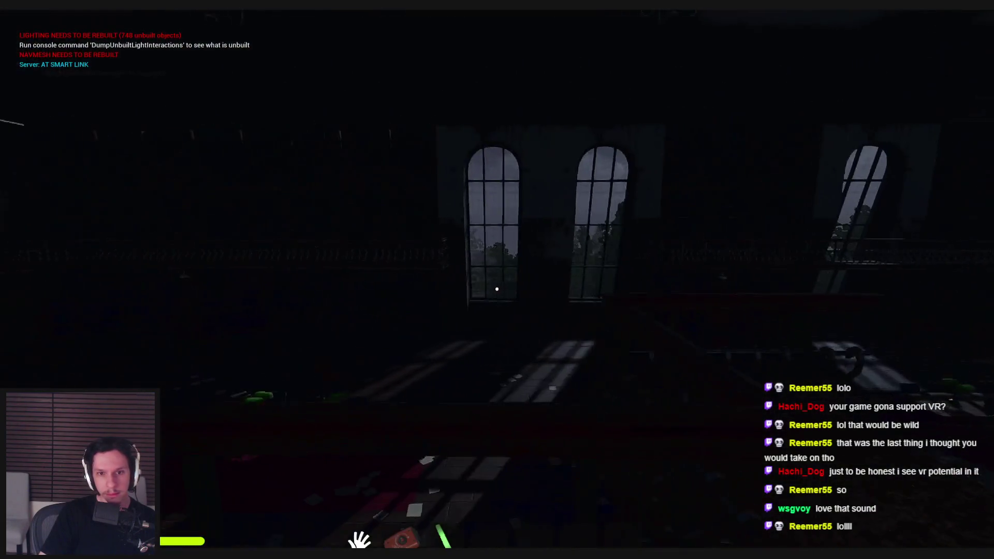
key("3")
left_click(497, 289)
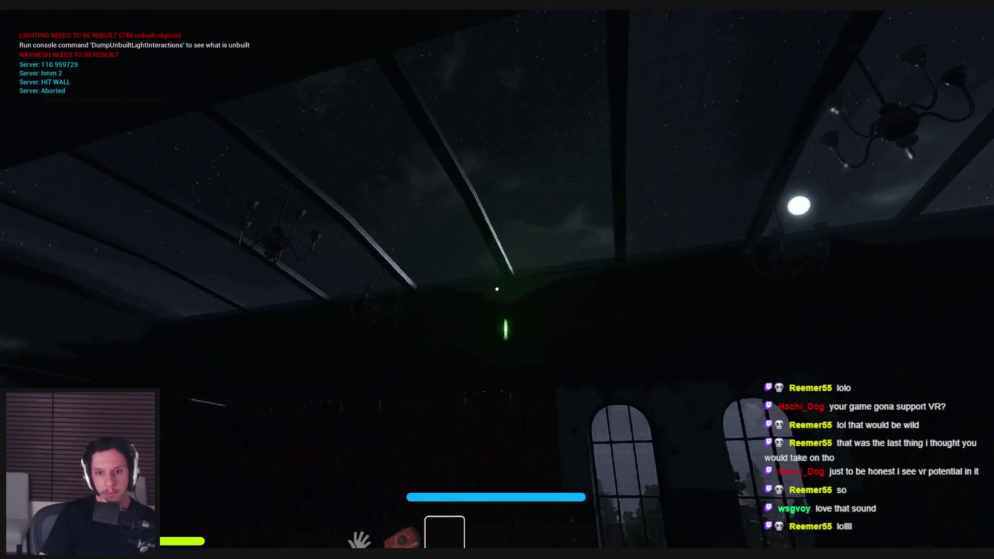
Step: Walk toward the arched window and through the door into the lit library
key("w")
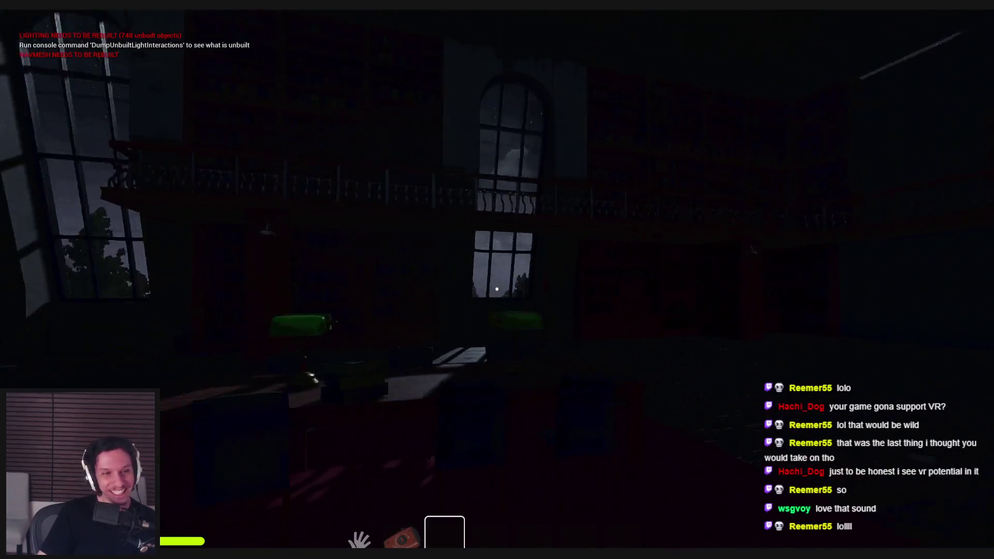
key("w")
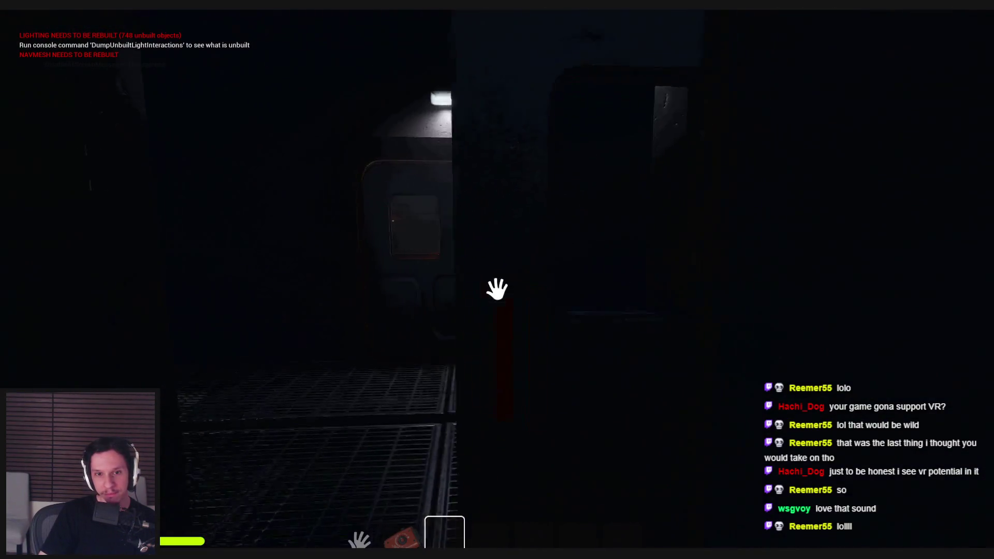
key("w")
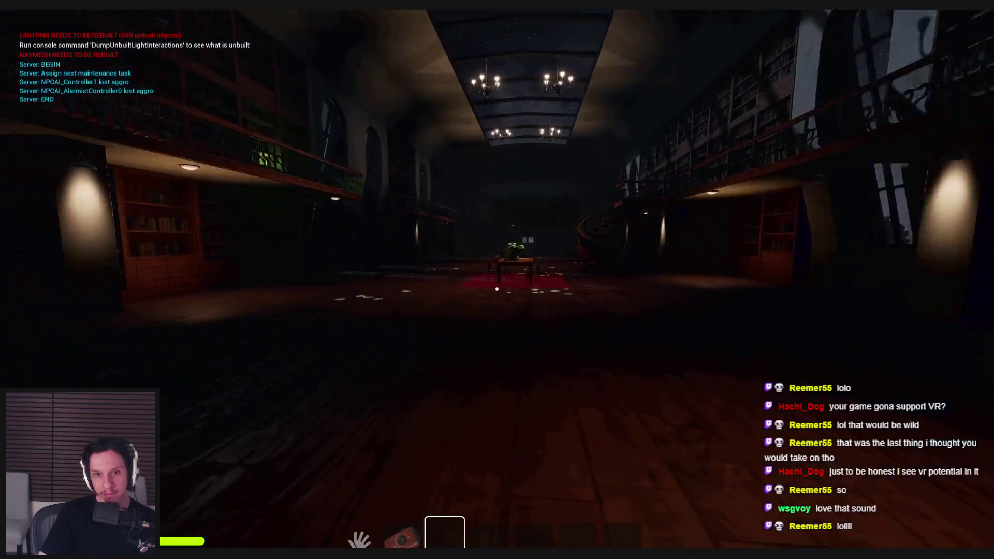
Step: Walk down the library hall past the desk lamp toward the far table
key("w")
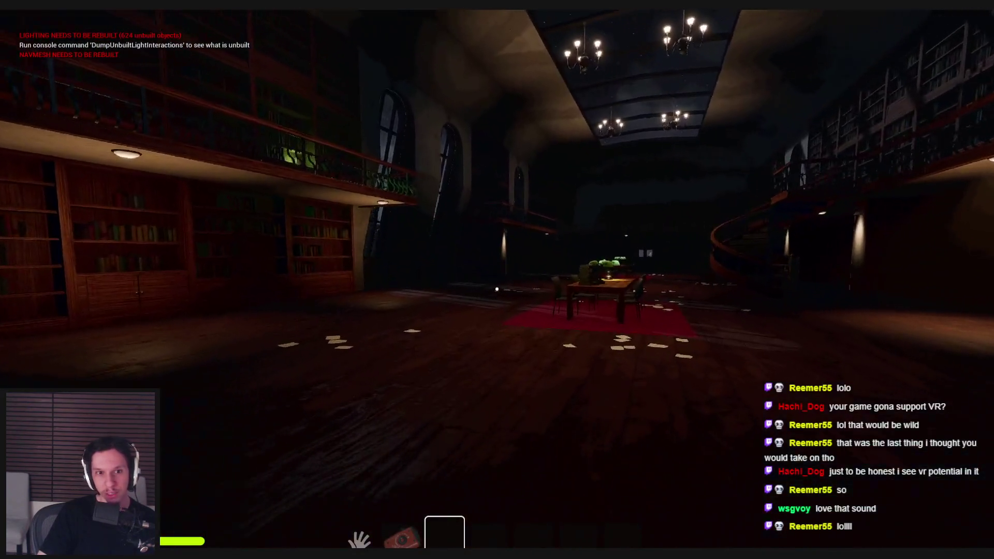
mouse_move(497, 289)
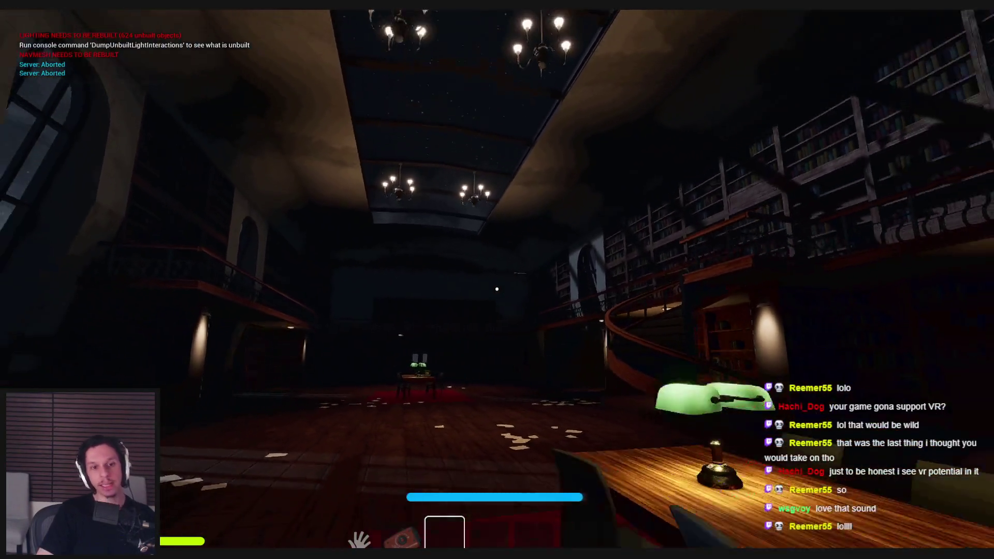
key("s")
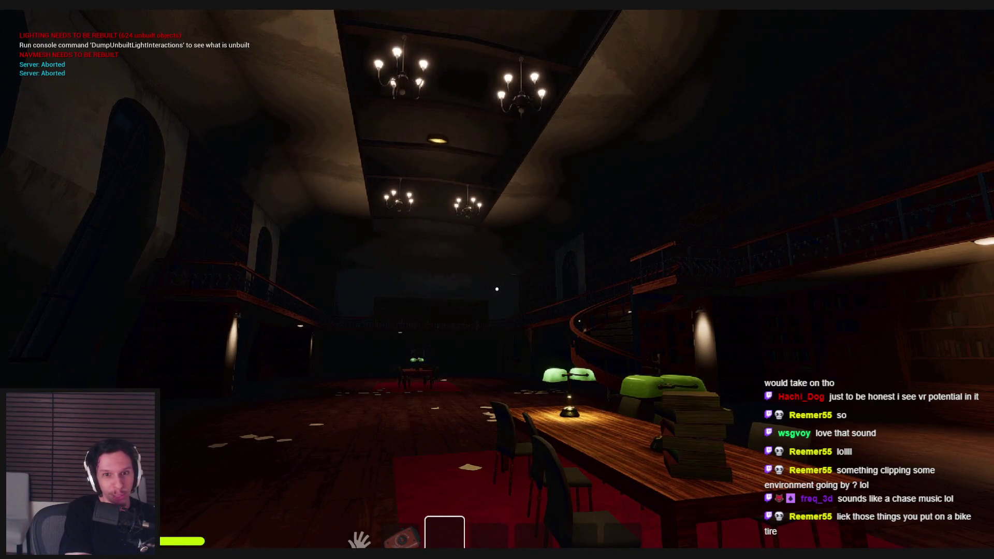
key("w")
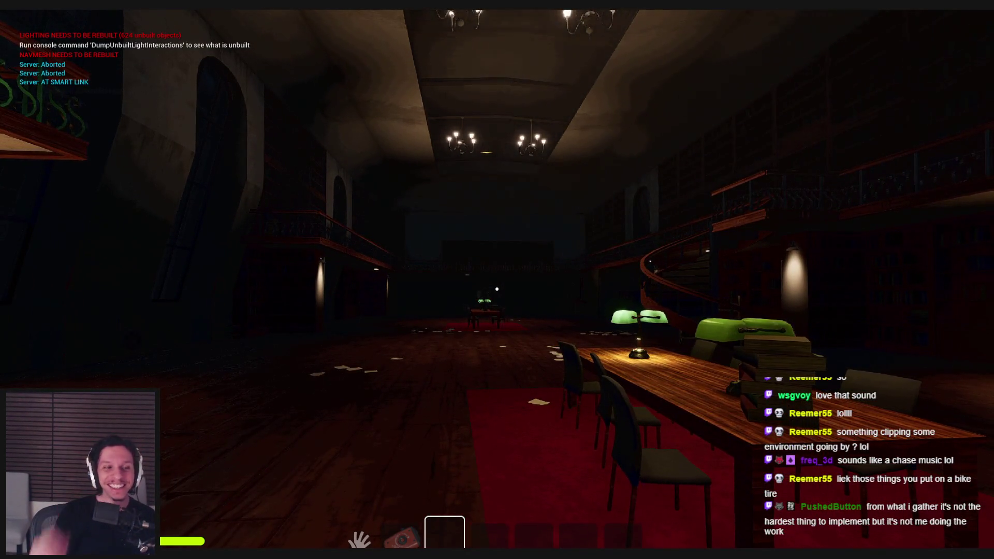
key("w")
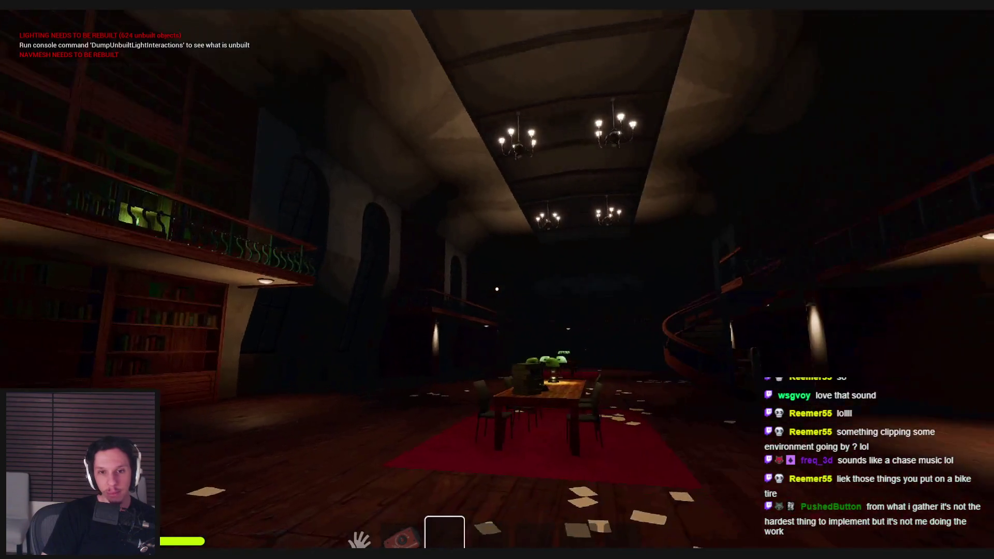
key("w")
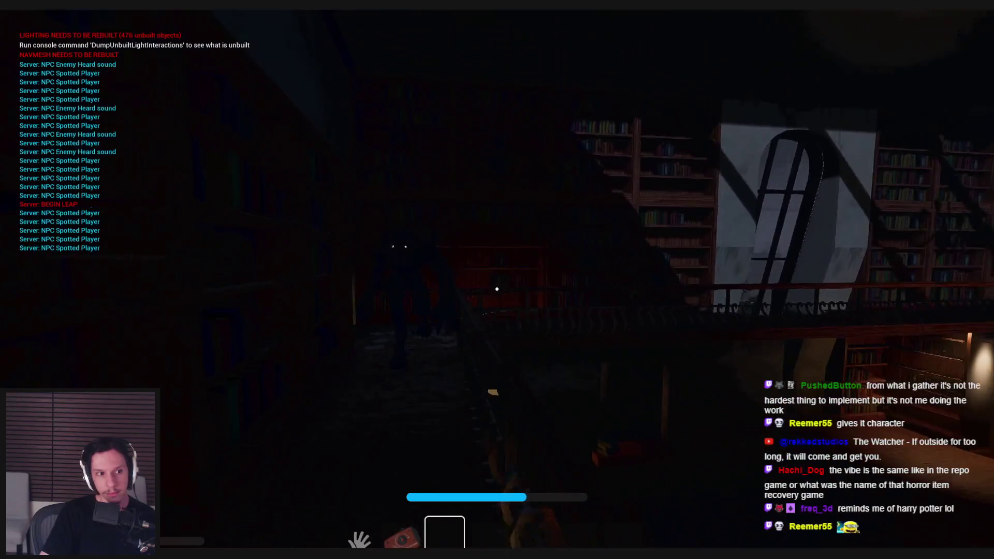
Step: Move along the balcony, switch to the crank in slot 2, and sprint to the bookshelves
key("w")
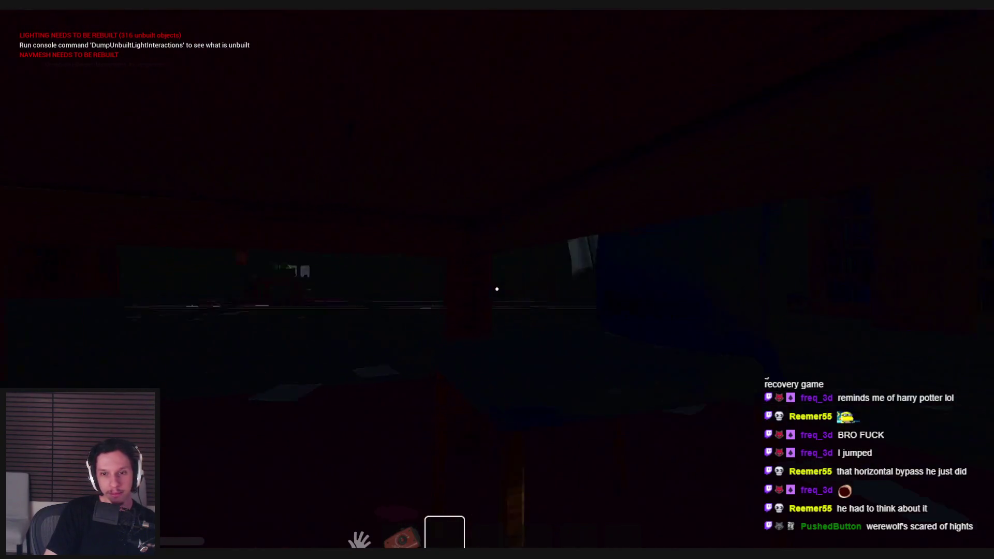
key("2")
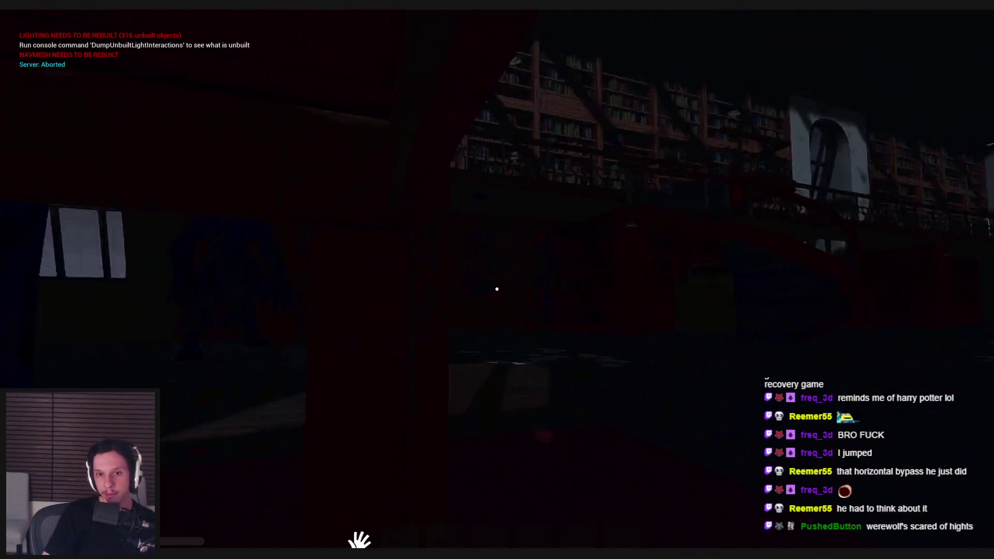
key("shift")
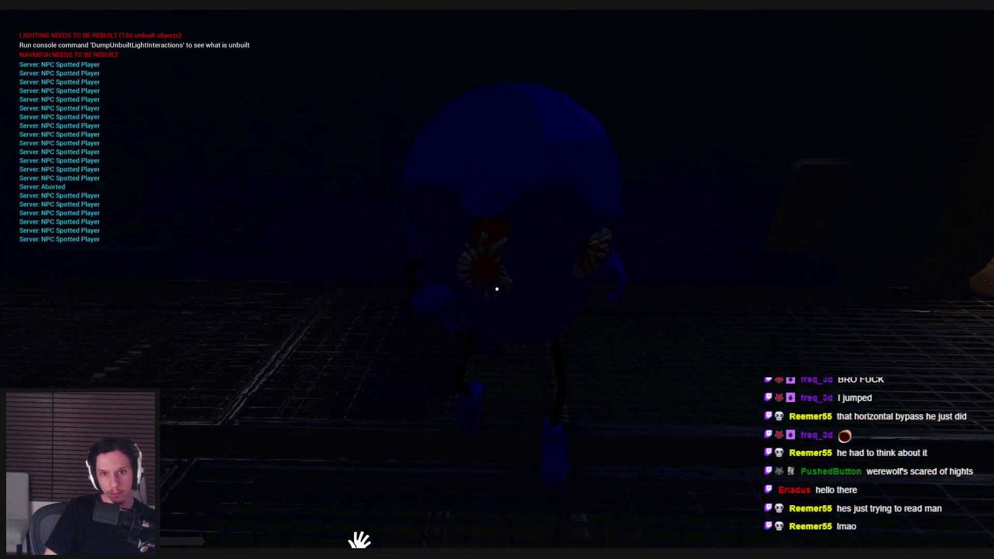
Step: Toggle the Gameplay Debugger on the blue creature's AI, then walk into the elevator
key("apostrophe")
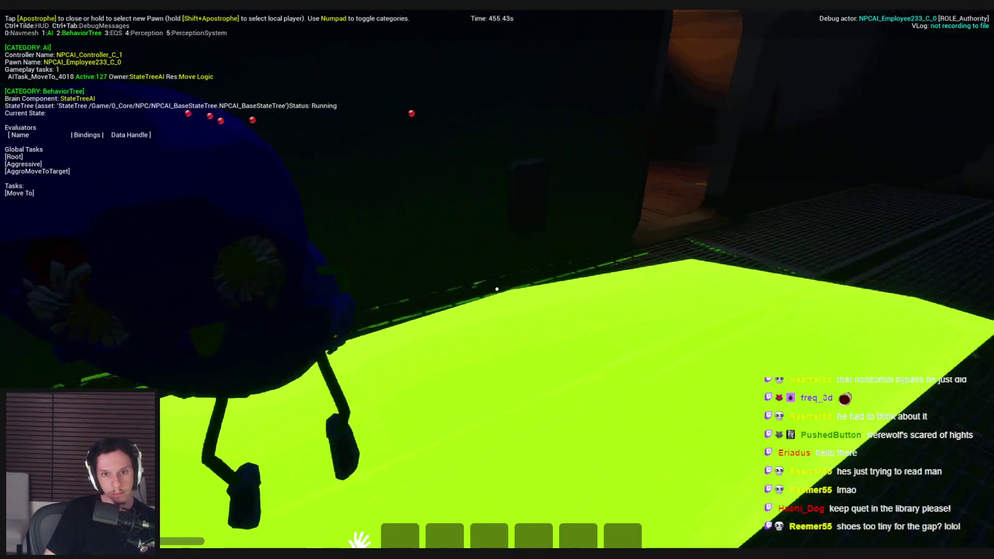
key("apostrophe")
key("w")
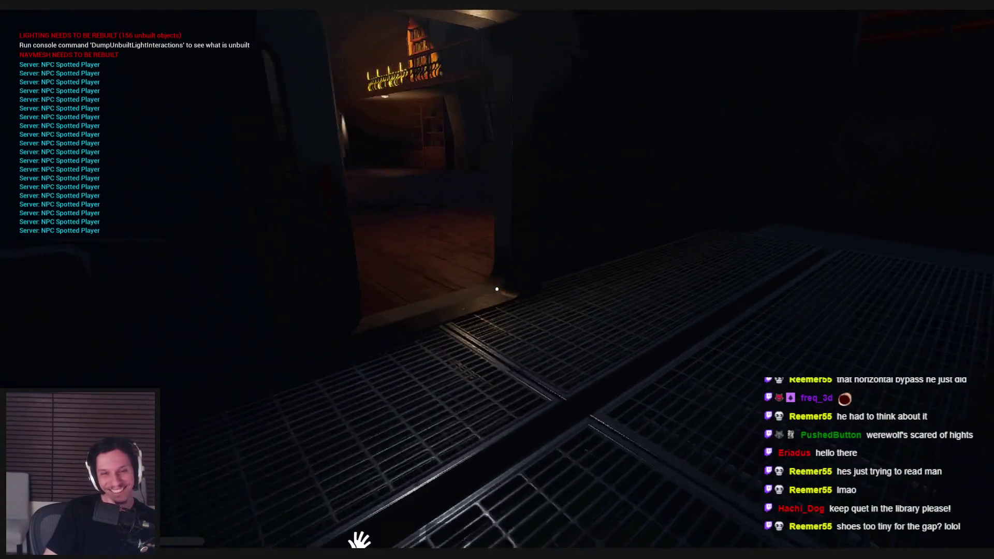
key("w")
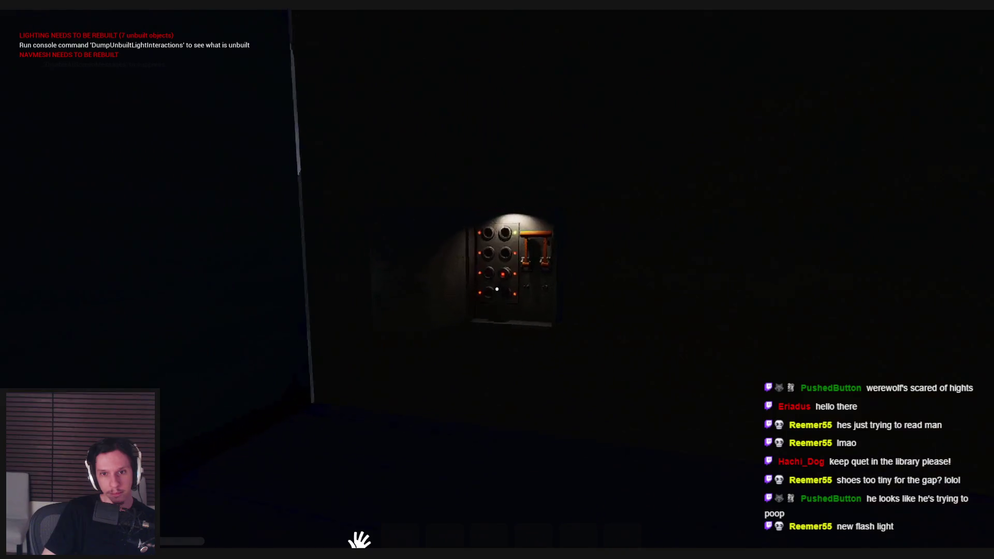
Step: Press the elevator panel's red button, then eject to the editor viewport with F8
left_click(496, 280)
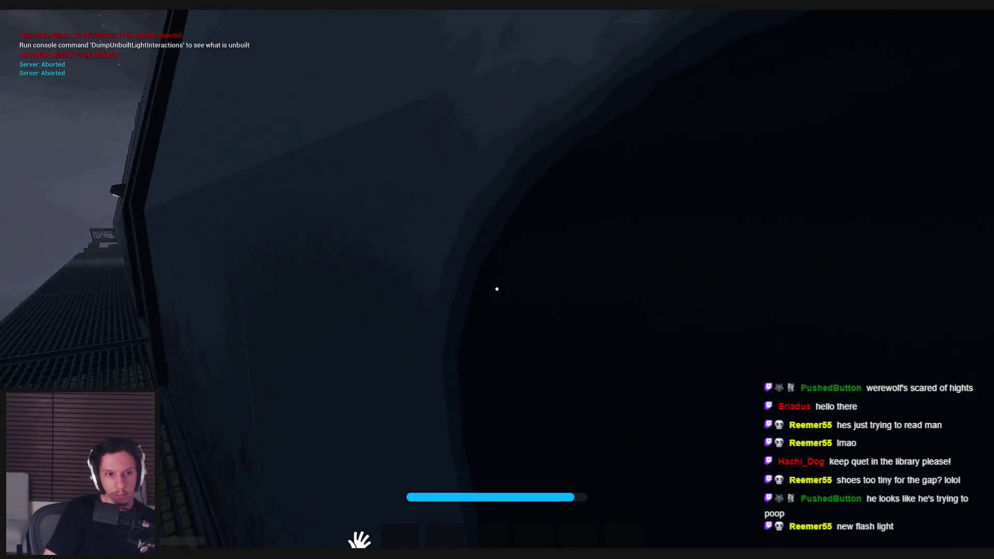
key("F8")
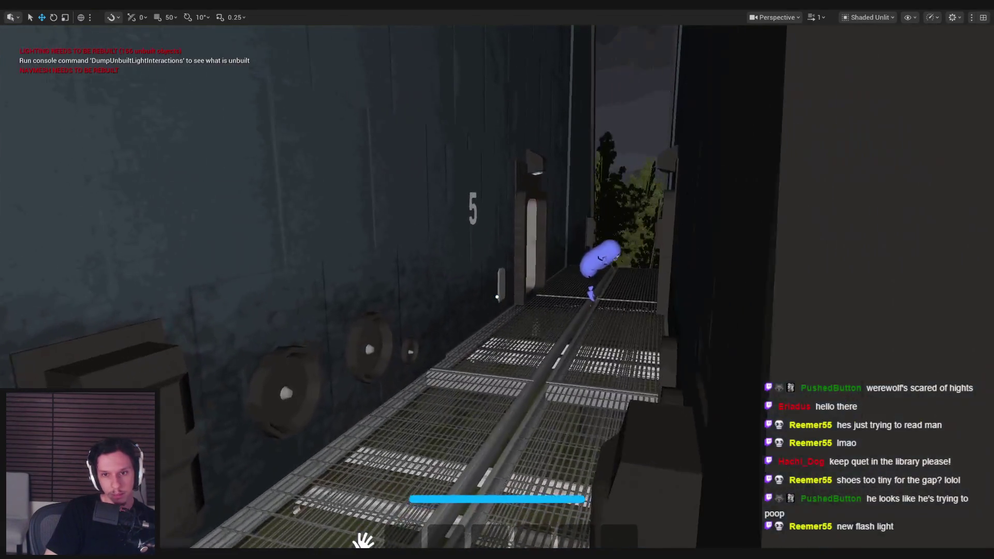
Step: Select and frame the blue creature, then restore the full editor layout with F11
left_click(508, 256)
key("f")
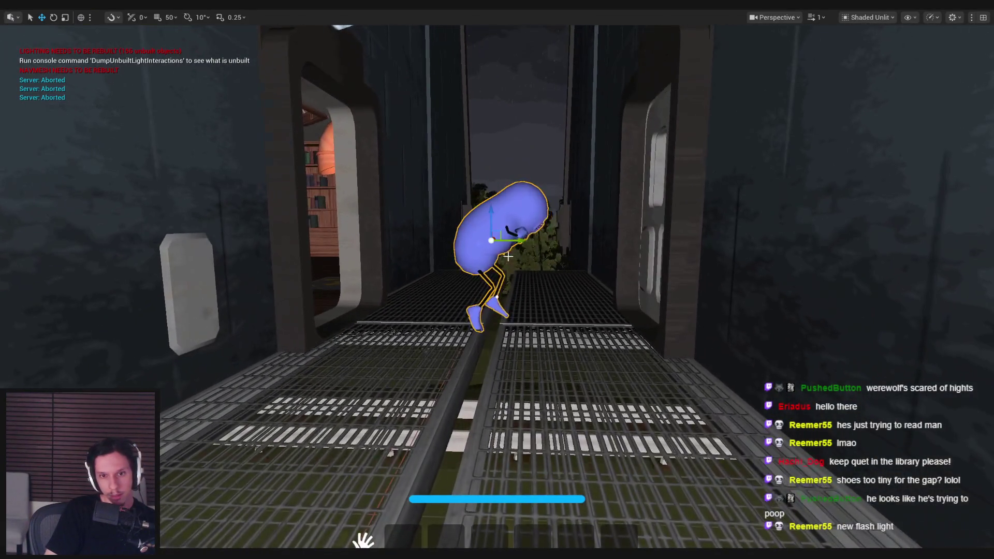
key("F11")
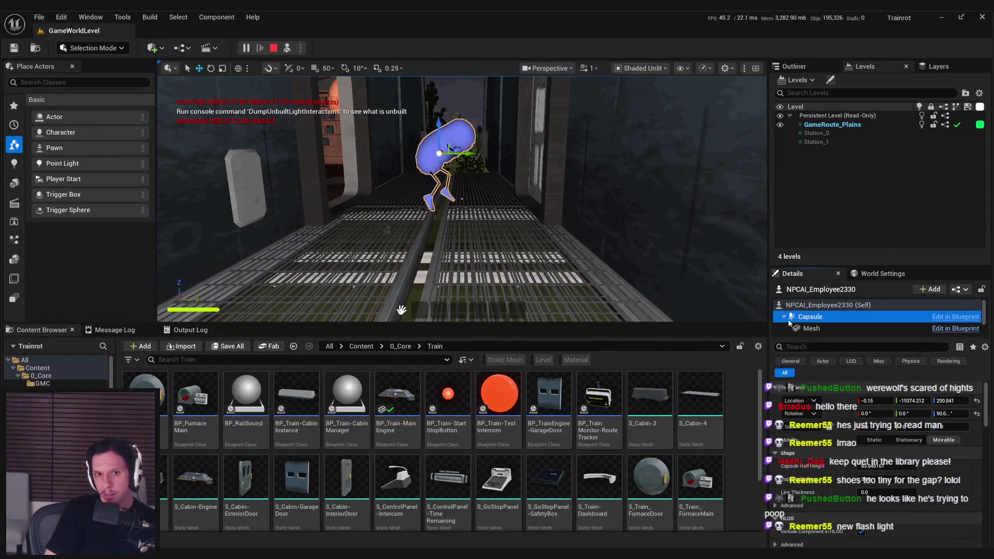
scroll(855, 452, "down", 3)
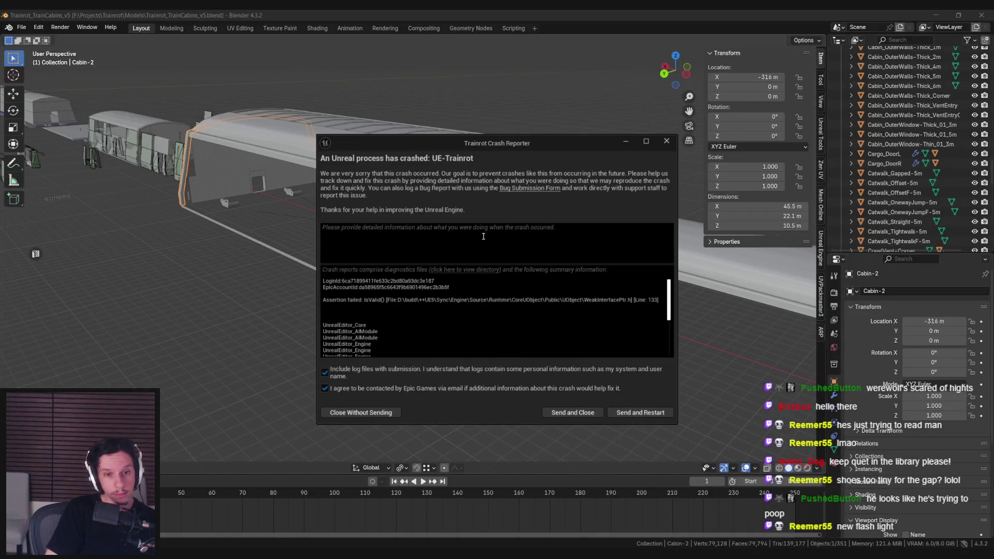
Step: Close the crash report without sending it and switch back to the Blueprint editor
left_click(368, 413)
key("alt+Tab")
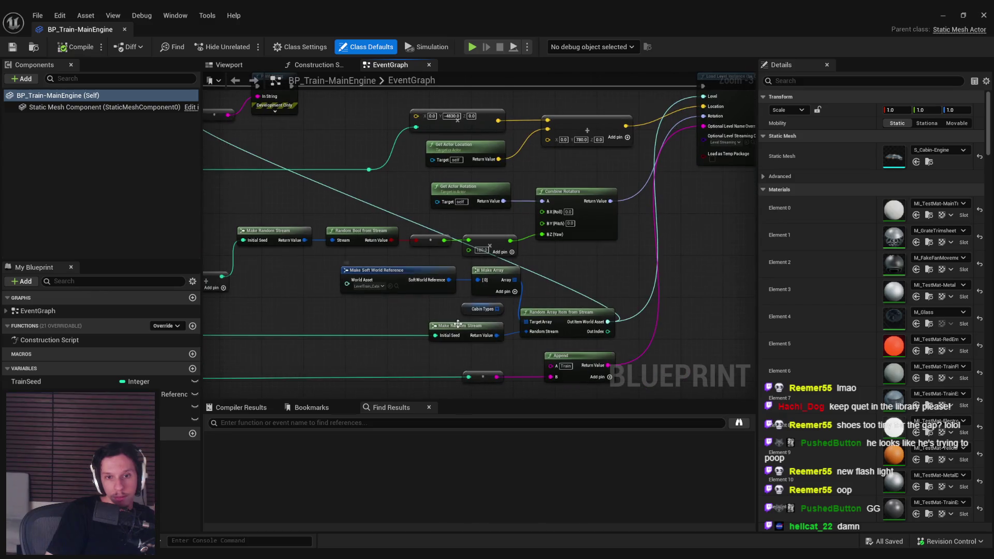
Step: Close the BP_Train-MainEngine editor and open LevelTrain_Cabin-1 from Content/1_Levels/TrainTemplates
left_click(483, 309)
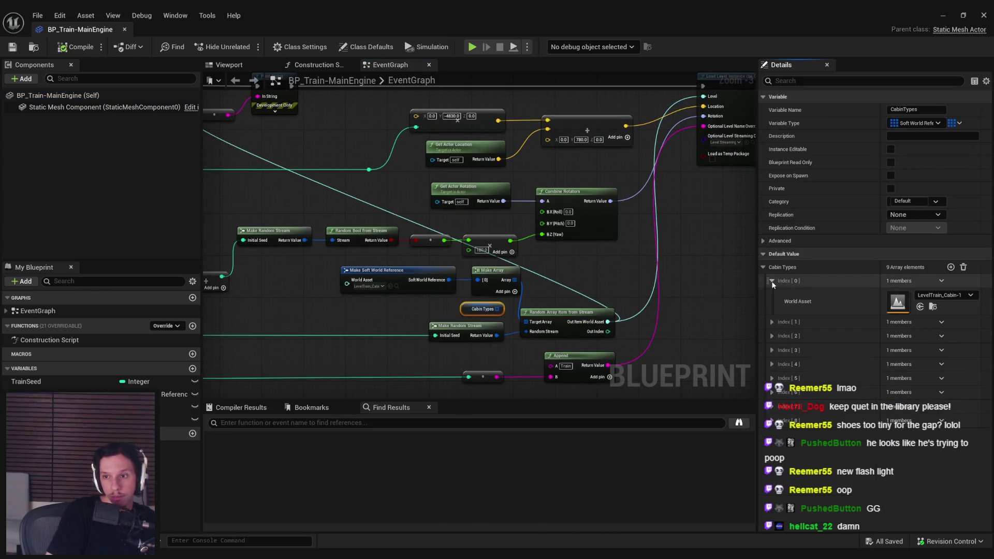
left_click(943, 15)
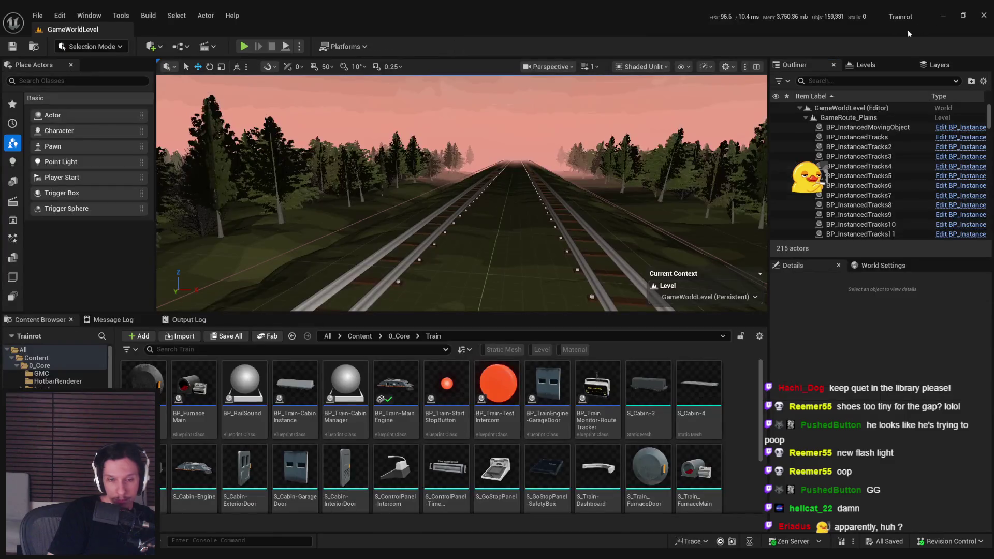
left_click(398, 336)
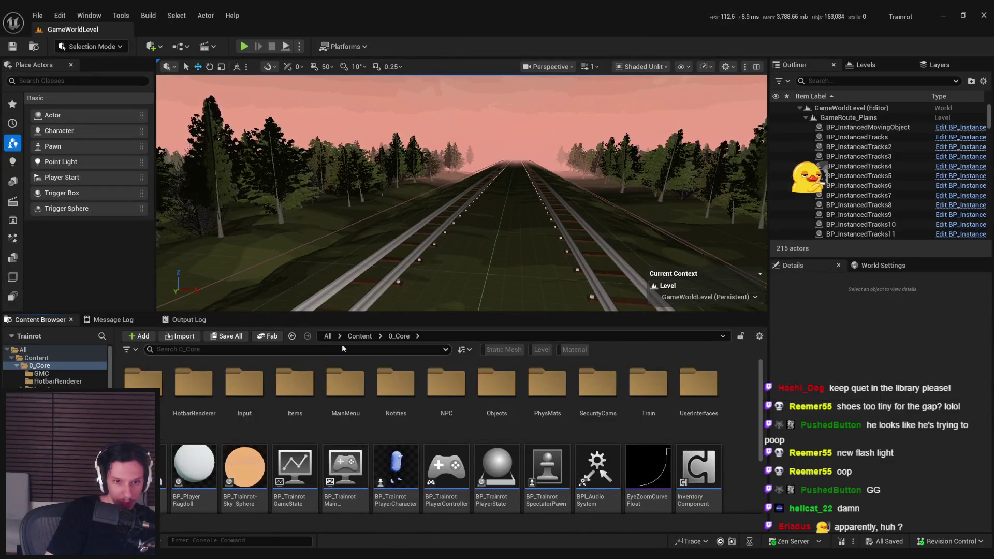
left_click(359, 336)
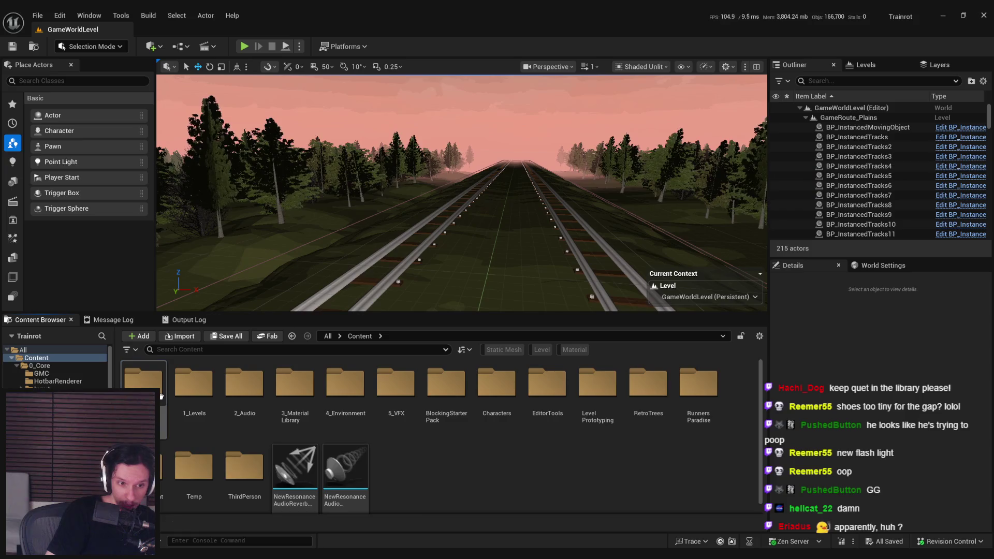
double_click(144, 385)
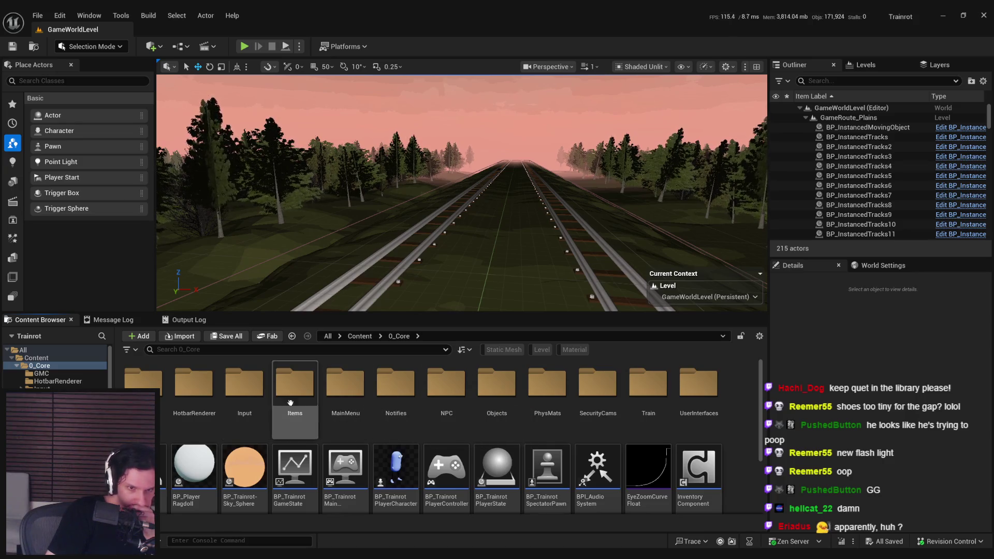
left_click(356, 337)
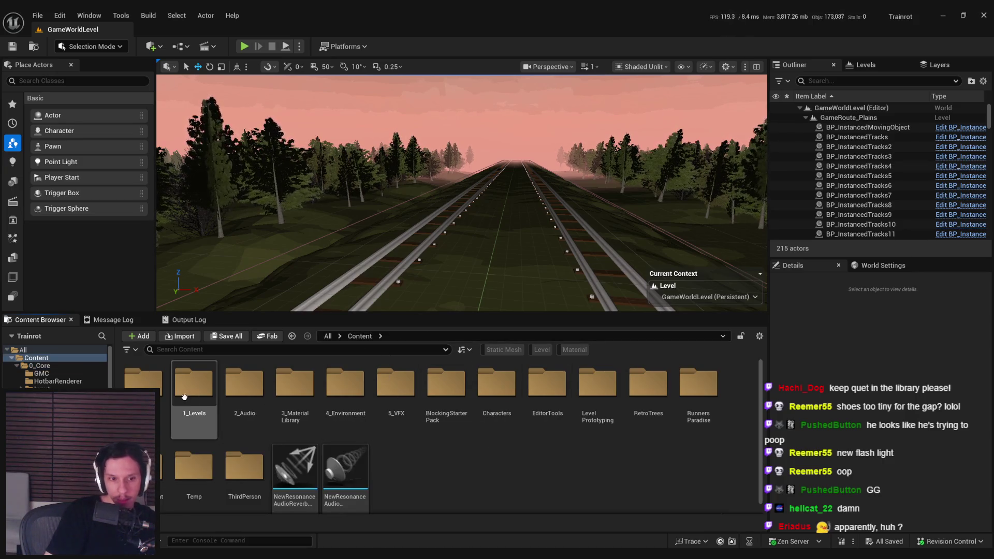
double_click(207, 391)
double_click(243, 388)
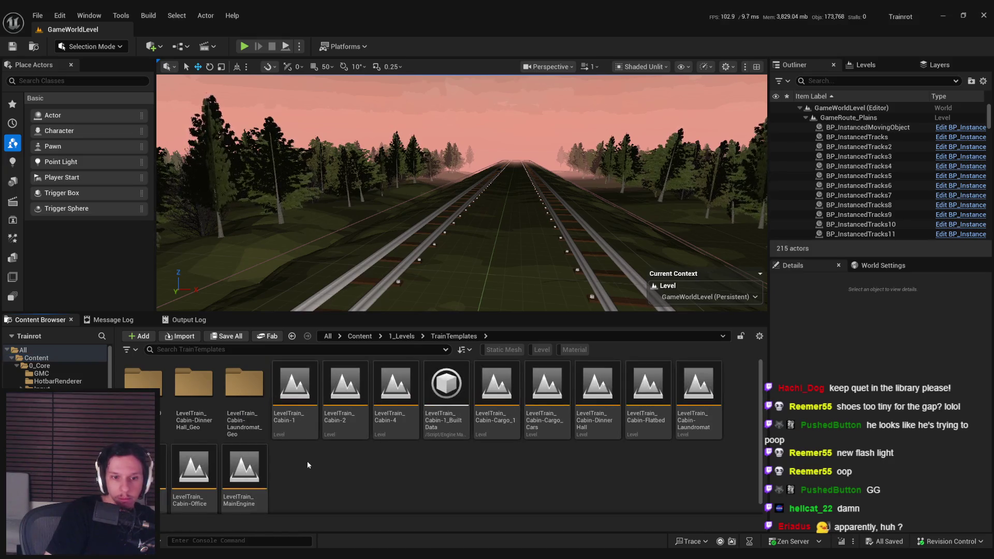
double_click(295, 393)
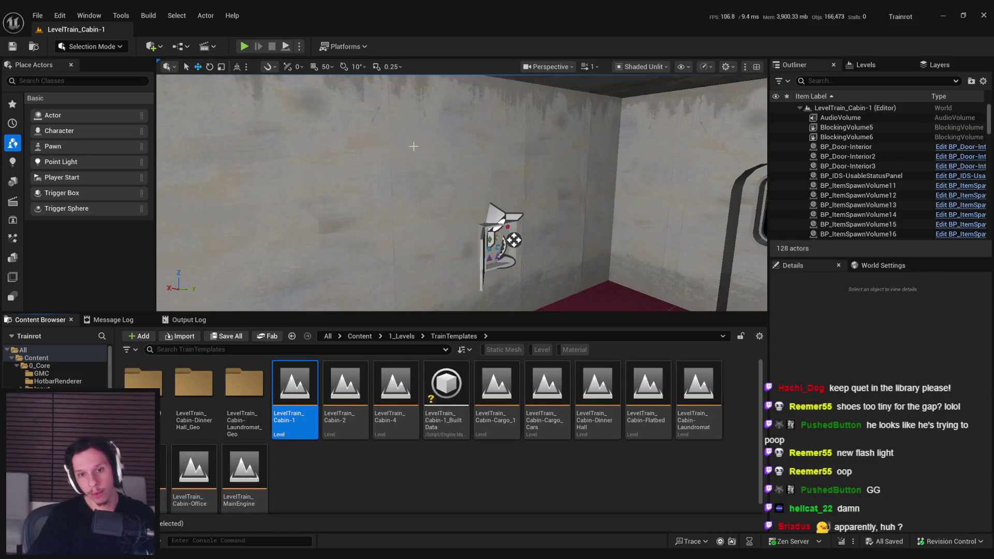
scroll(431, 251, "up", 3)
mouse_move(431, 251)
left_mouse_down()
mouse_move(403, 241)
mouse_move(420, 244)
mouse_move(423, 226)
mouse_move(502, 180)
left_mouse_up()
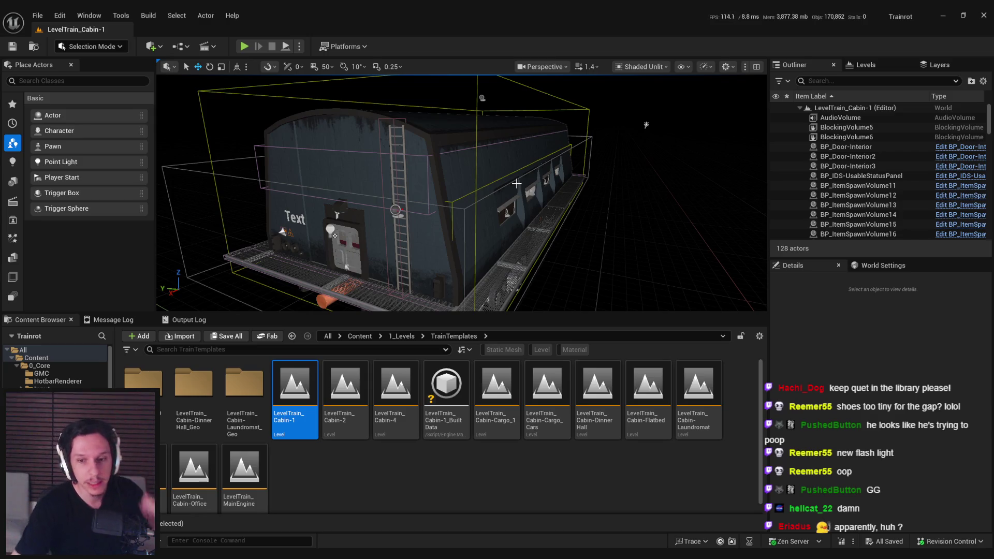
left_click(552, 476)
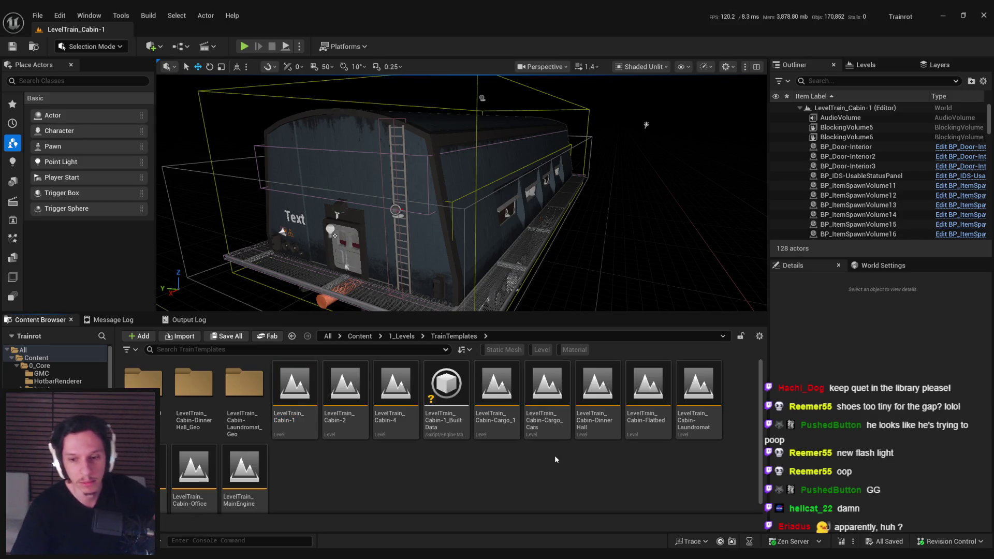
scroll(385, 489, "down", 1)
double_click(145, 466)
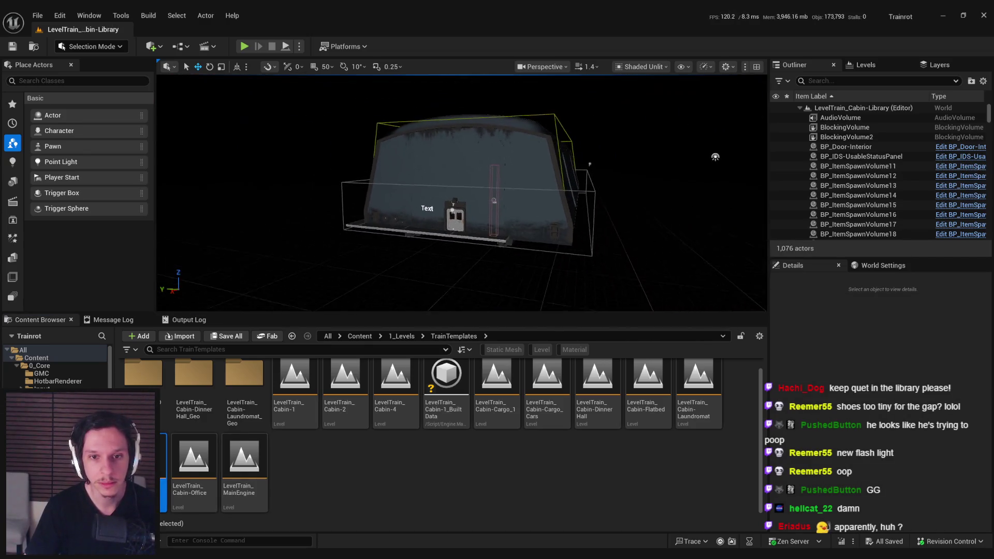
double_click(295, 393)
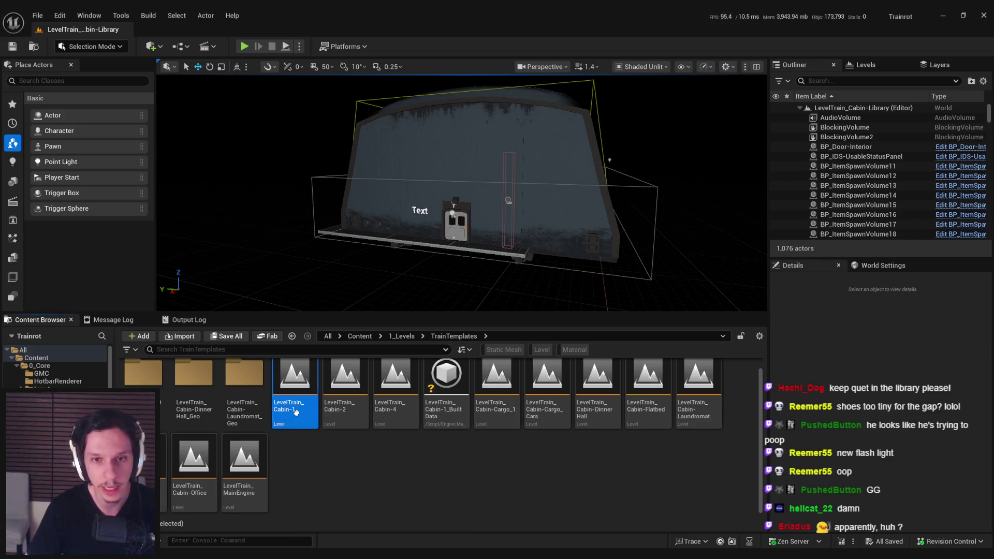
double_click(145, 466)
double_click(294, 389)
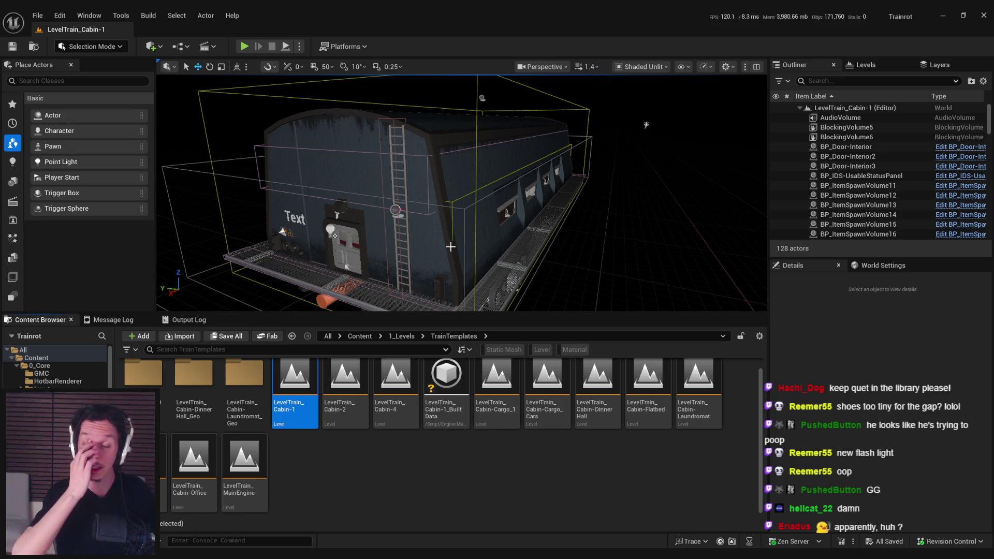
left_click_drag(450, 247, 425, 247)
left_click_drag(710, 112, 709, 78)
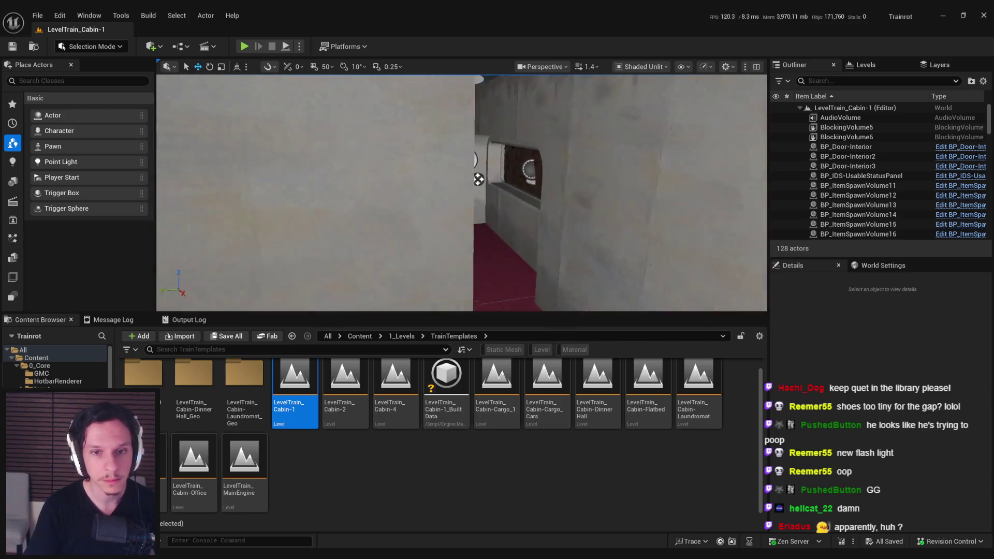
Step: Play-test the level briefly with the flashlight on, then stop the session
key("alt+p")
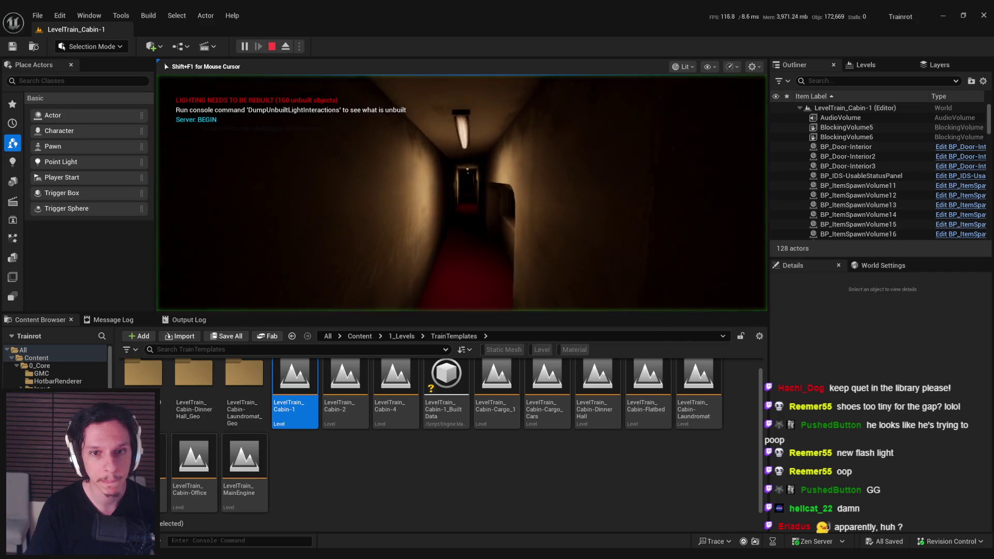
key("f")
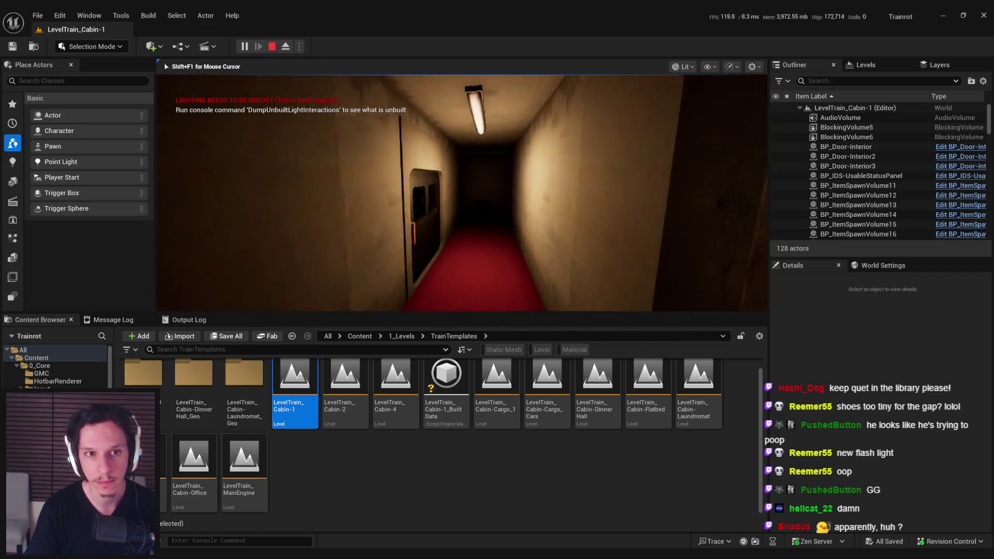
key("Escape")
Step: Orbit to an angled view and move in close along the cabin's windowed side
scroll(538, 224, "down", 10)
left_click_drag(538, 224, 553, 139)
mouse_move(482, 224)
left_mouse_down()
mouse_move(473, 191)
mouse_move(482, 224)
left_mouse_up()
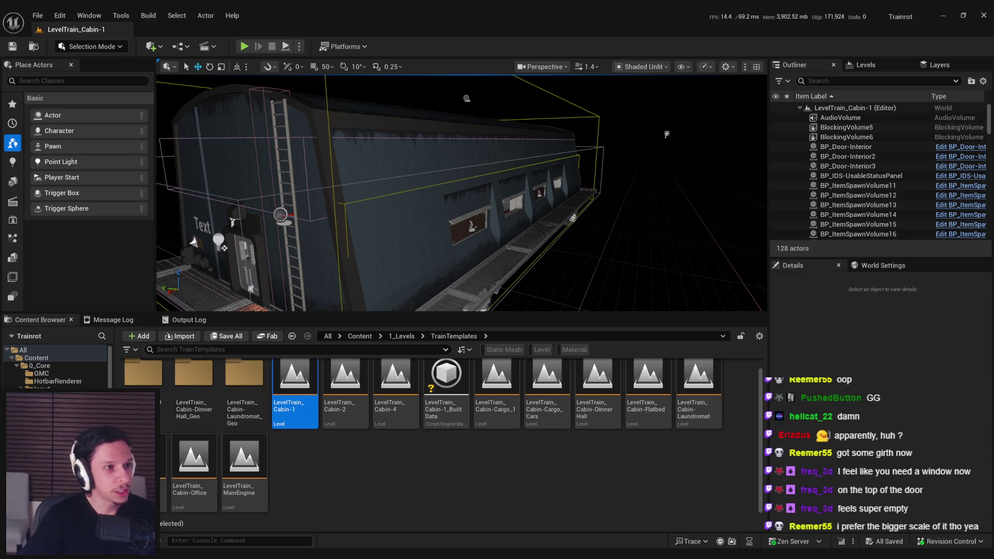
Step: Select the S_Cabin-1 mesh, turn the view to face the cabin's end, then deselect it
scroll(399, 198, "up", 10)
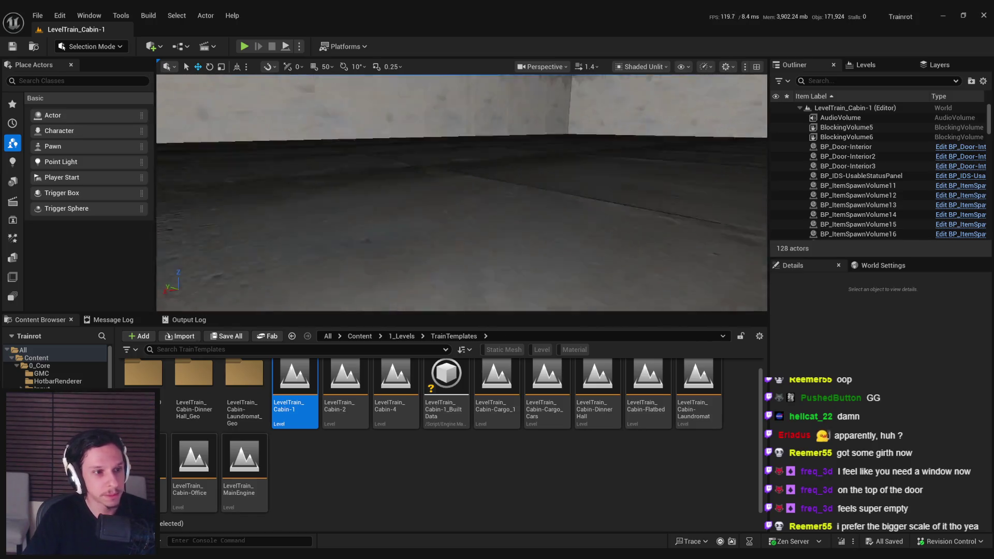
scroll(398, 199, "down", 10)
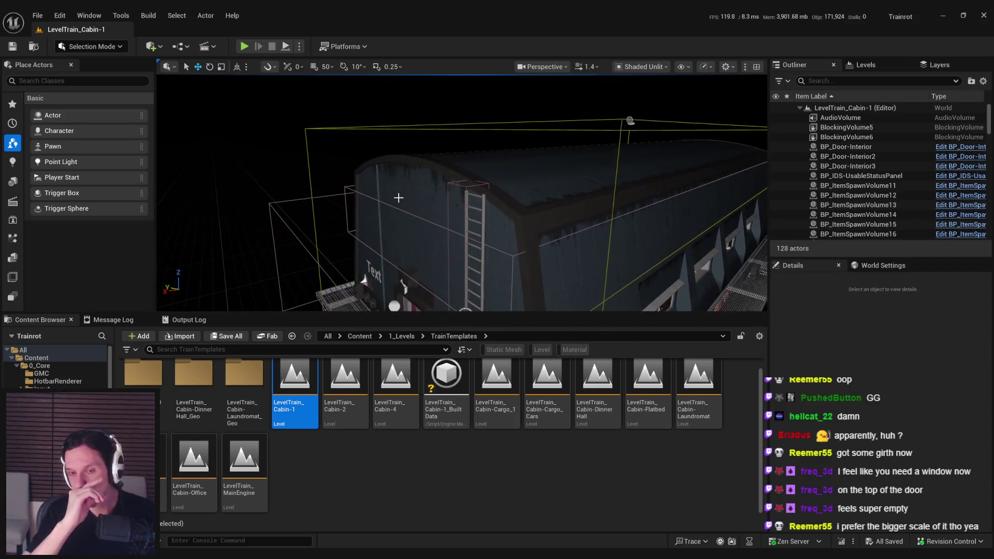
scroll(398, 198, "down", 5)
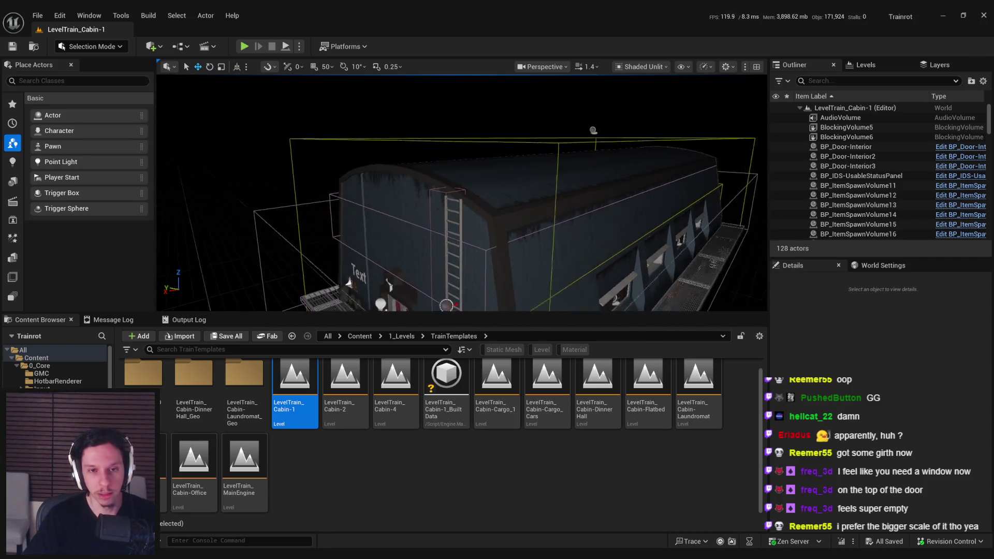
left_click(473, 153)
mouse_move(472, 152)
left_mouse_down()
mouse_move(404, 155)
mouse_move(471, 200)
mouse_move(436, 224)
left_mouse_up()
left_click(471, 204)
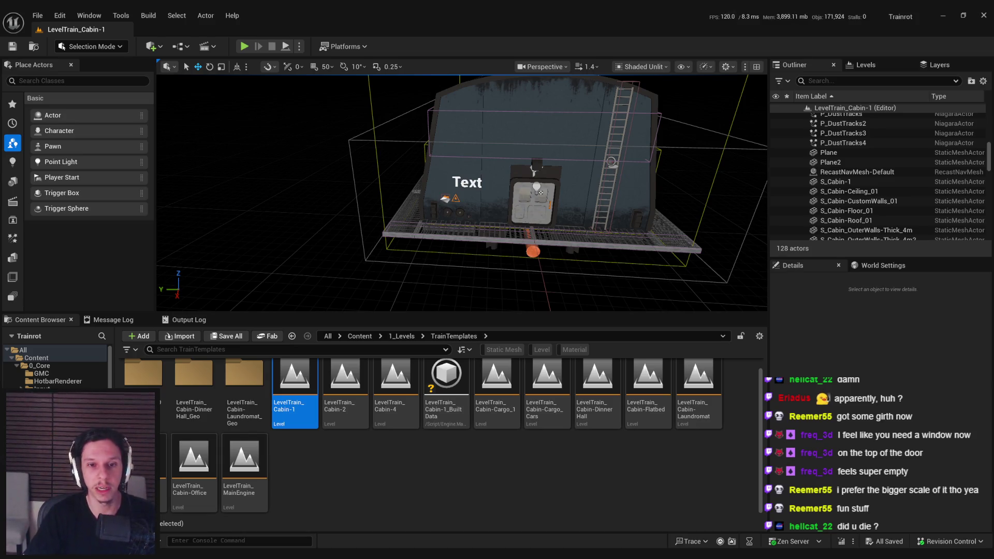
Step: Orbit to an angled side view of the train car, closing in on the ladder corner
left_click_drag(434, 283, 404, 274)
mouse_move(559, 274)
left_mouse_down()
mouse_move(523, 270)
mouse_move(554, 273)
left_mouse_up()
left_click_drag(492, 269, 461, 268)
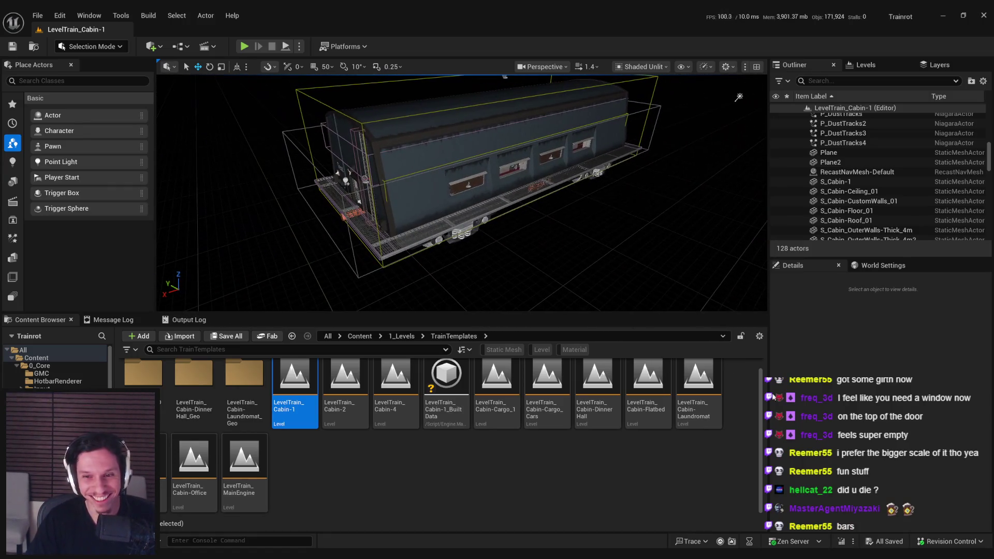
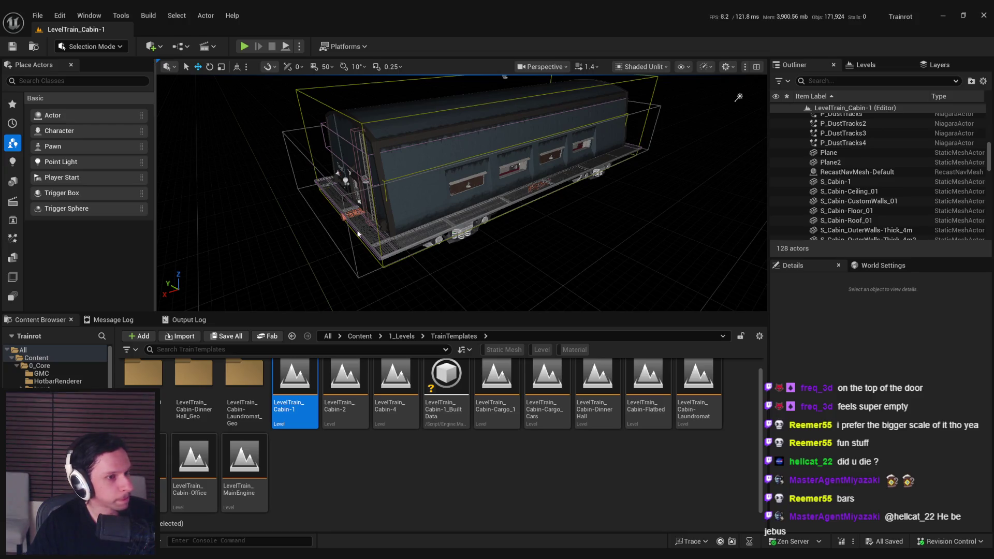
Step: Move closer to the current train cabin and check one of its outer wall pieces
mouse_move(332, 197)
left_mouse_down()
mouse_move(282, 159)
mouse_move(150, 152)
left_mouse_up()
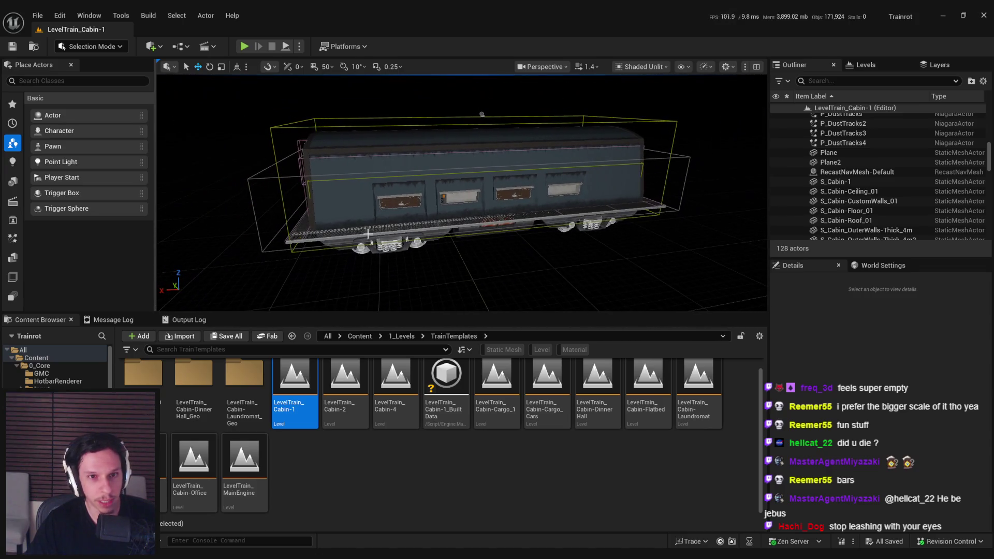
left_click(360, 199)
left_click(243, 179)
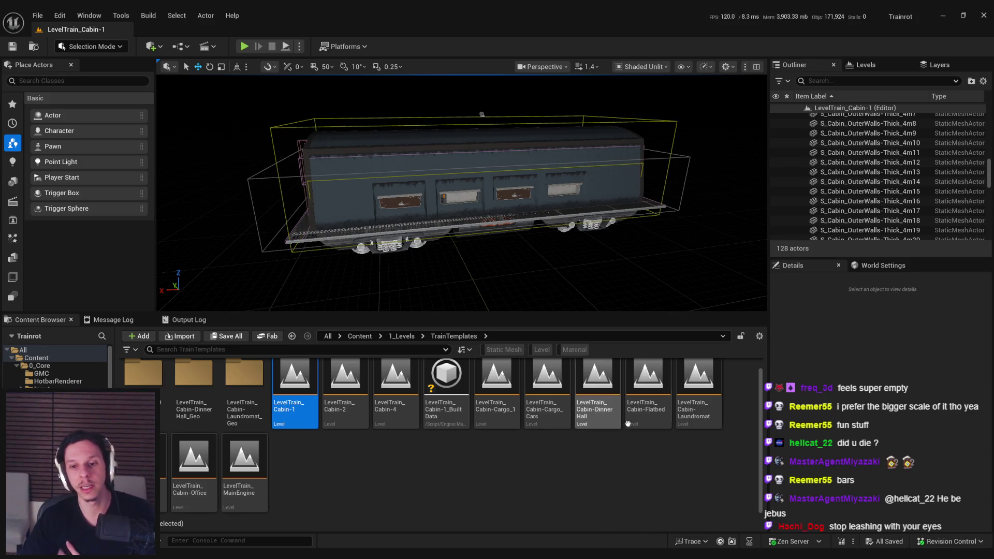
Step: Open LevelTrain_Cabin-Flatbed and look over the container-loaded flatbed car from several angles
double_click(647, 383)
scroll(466, 240, "down", 10)
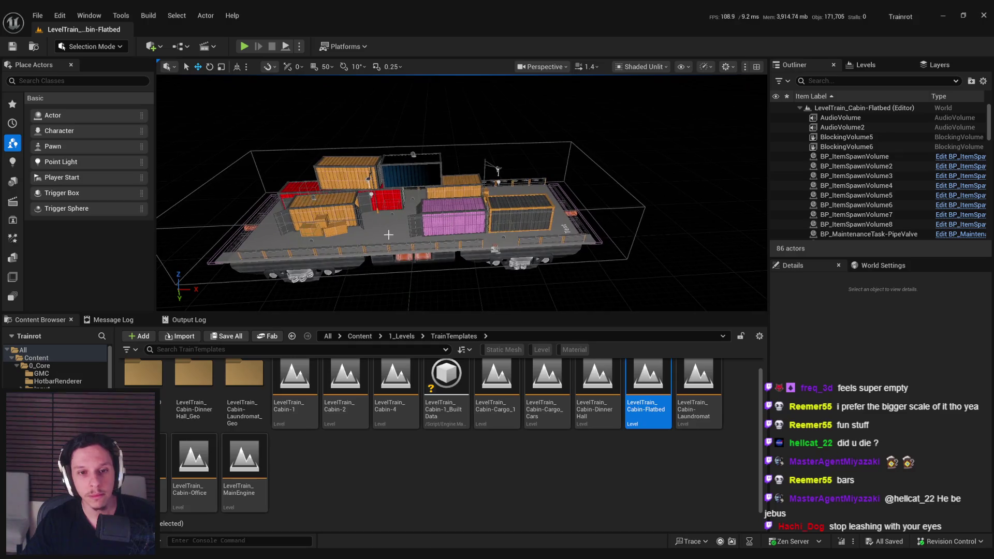
left_click(383, 243)
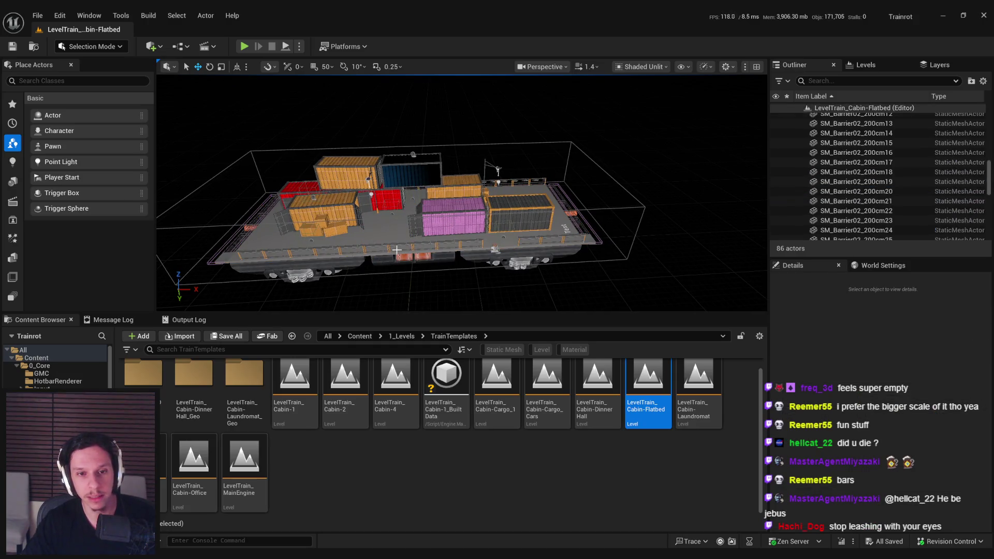
key("f")
key("a")
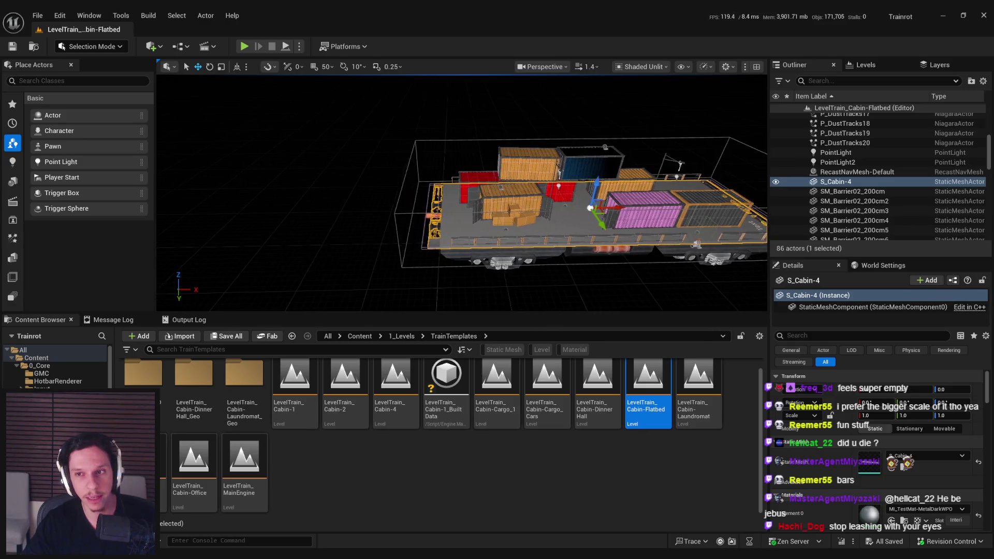
key("d")
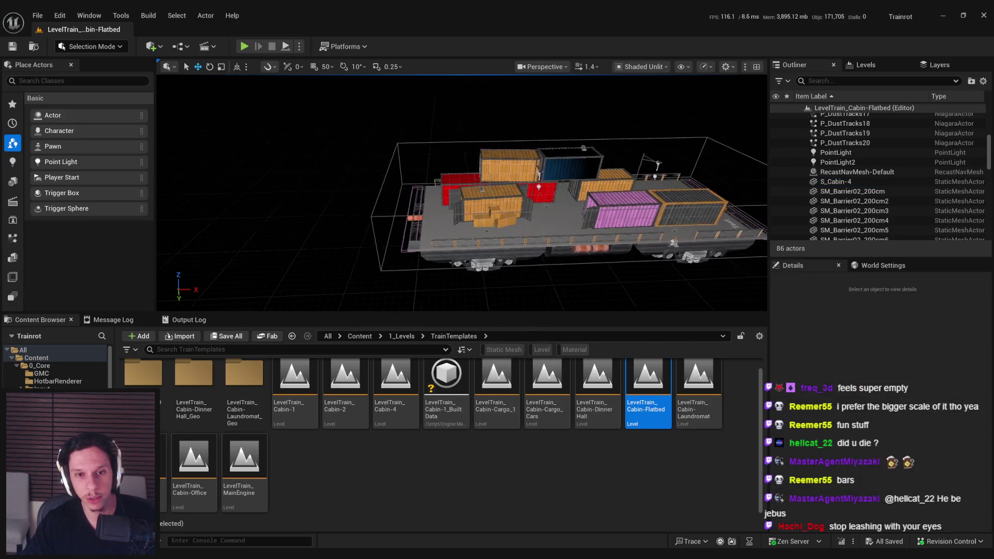
key("w")
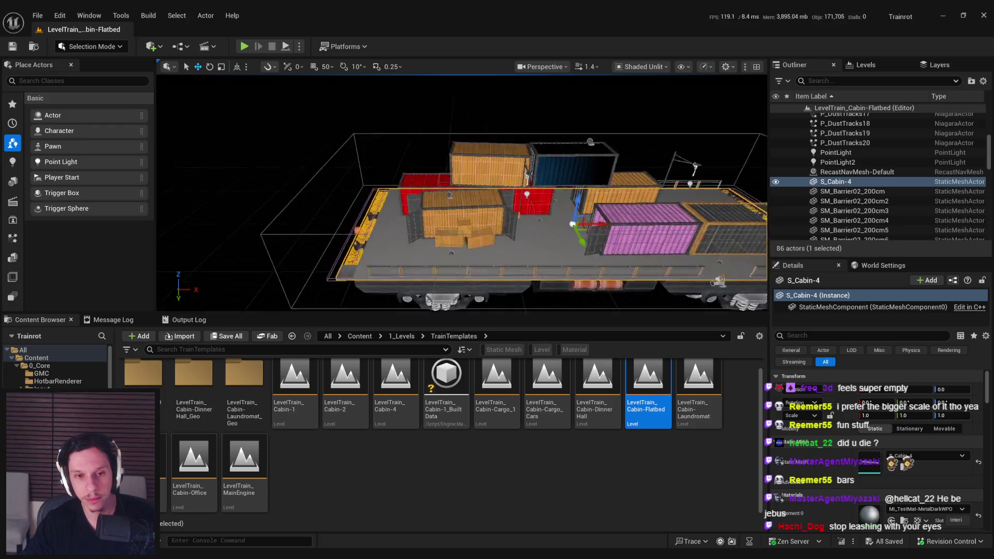
left_click(304, 234)
left_click_drag(303, 234, 332, 218)
mouse_move(422, 274)
left_mouse_down()
mouse_move(489, 265)
mouse_move(422, 274)
left_mouse_up()
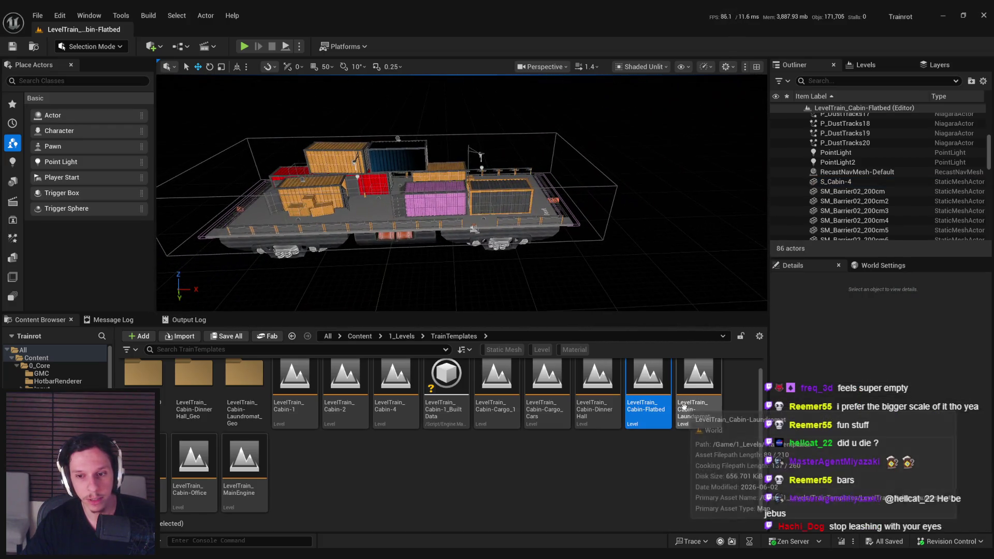
Step: Open LevelTrain_Cabin-Laundromat and set the cabin shell's Static Mesh to S_Cabin-2
double_click(699, 378)
mouse_move(461, 207)
left_mouse_down()
mouse_move(440, 189)
mouse_move(450, 187)
mouse_move(445, 201)
mouse_move(284, 157)
mouse_move(314, 127)
mouse_move(350, 132)
left_mouse_up()
left_click(348, 174)
left_click(924, 455)
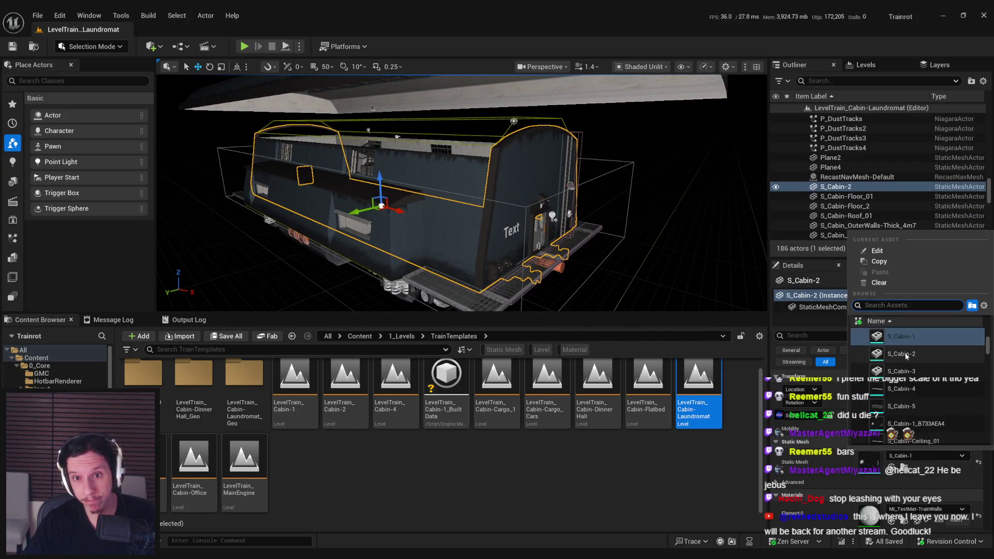
left_click(900, 354)
Step: Inspect the maroon cabin shell inside and out, then undo the material replacement
left_click_drag(461, 191, 440, 191)
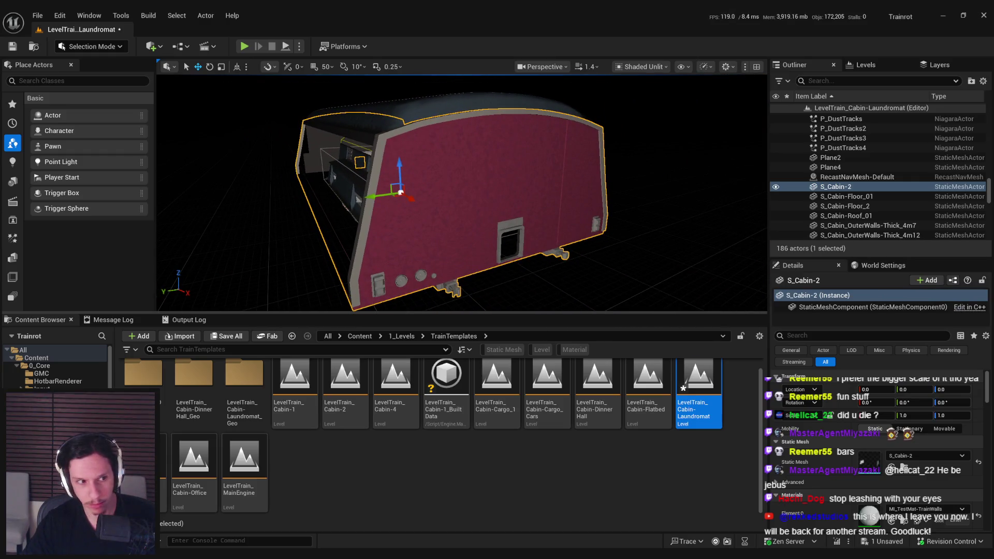
scroll(460, 191, "up", 5)
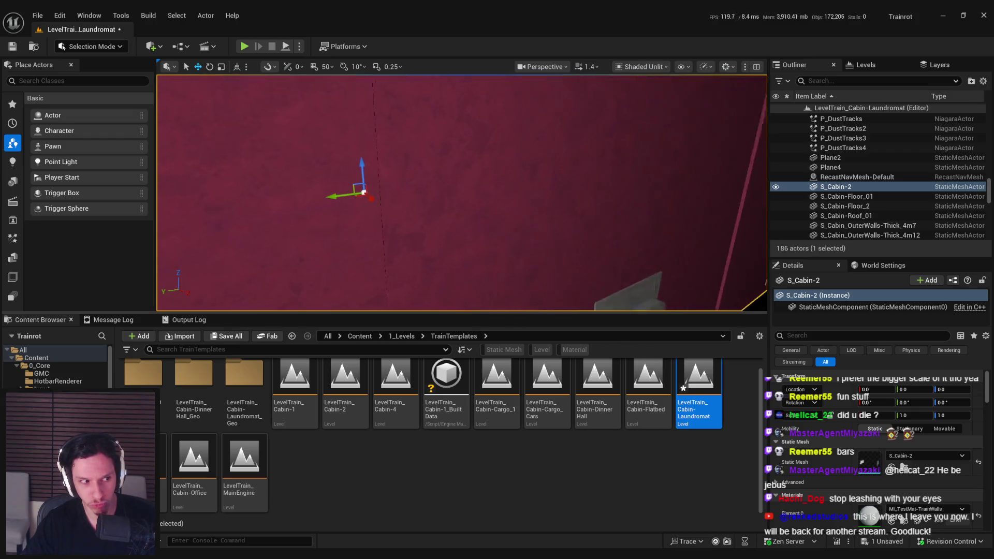
scroll(461, 192, "down", 5)
mouse_move(460, 192)
left_mouse_down()
mouse_move(393, 189)
mouse_move(368, 209)
left_mouse_up()
scroll(851, 455, "down", 4)
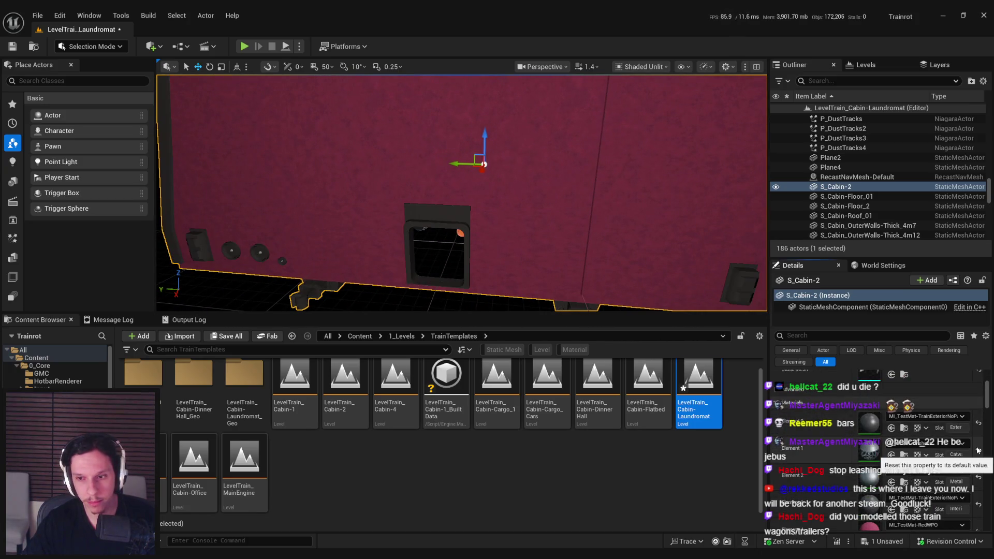
key("ctrl+z")
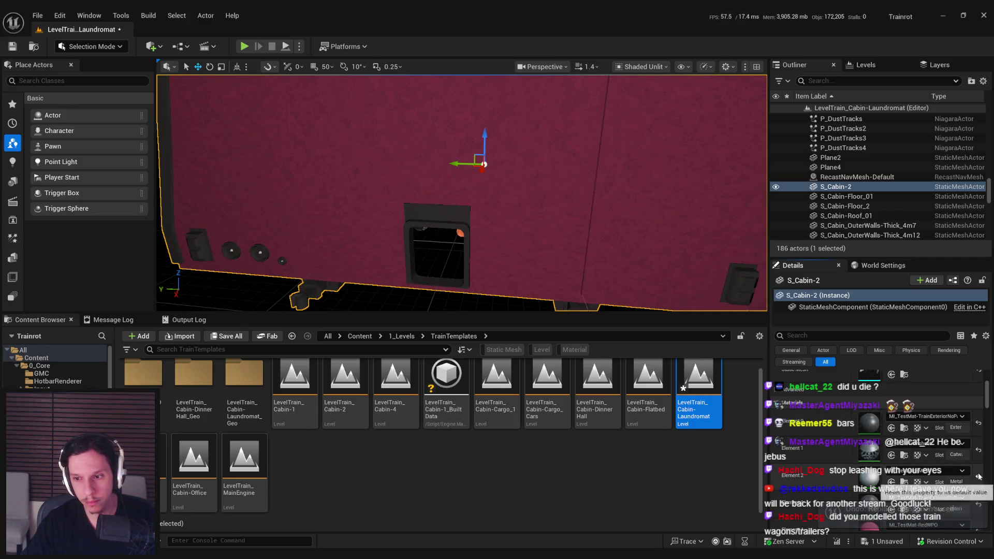
scroll(978, 474, "down", 2)
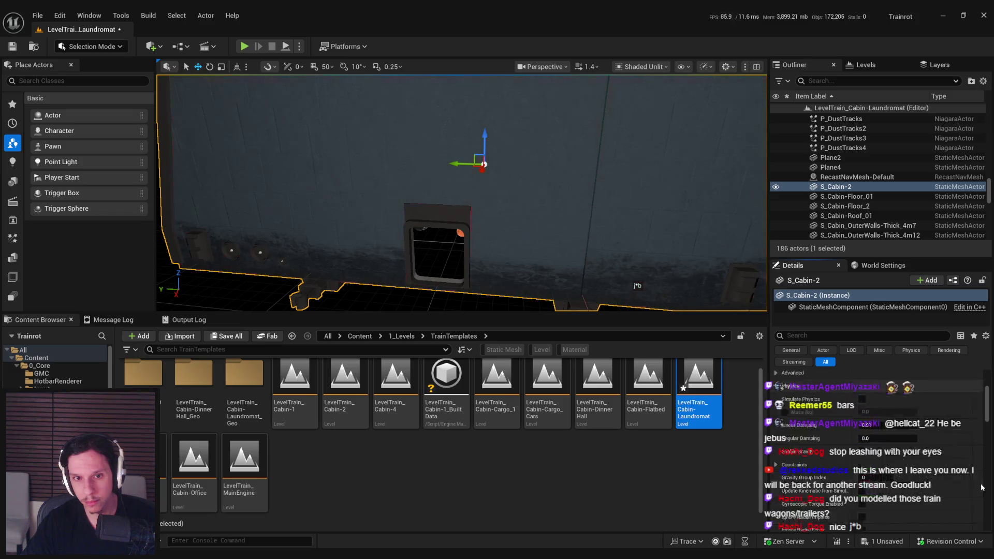
Step: Save the Laundromat level with Ctrl+S, skipping the Check Out Assets prompt
key("f")
key("ctrl+s")
key("Return")
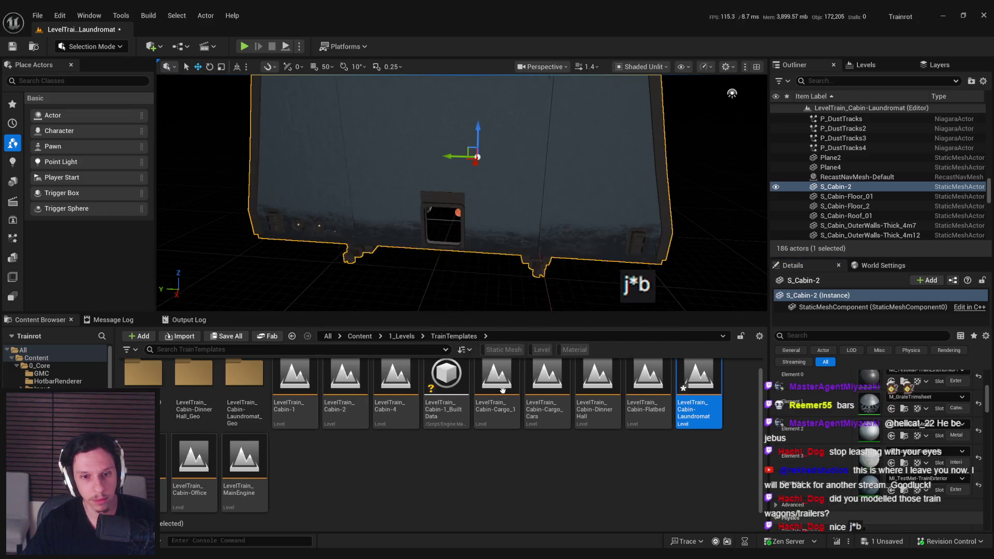
key("Escape")
scroll(490, 299, "up", 3)
Step: Look around the cabin interior and frame the white Text door panel
left_click_drag(490, 207, 617, 220)
left_click_drag(461, 193, 499, 190)
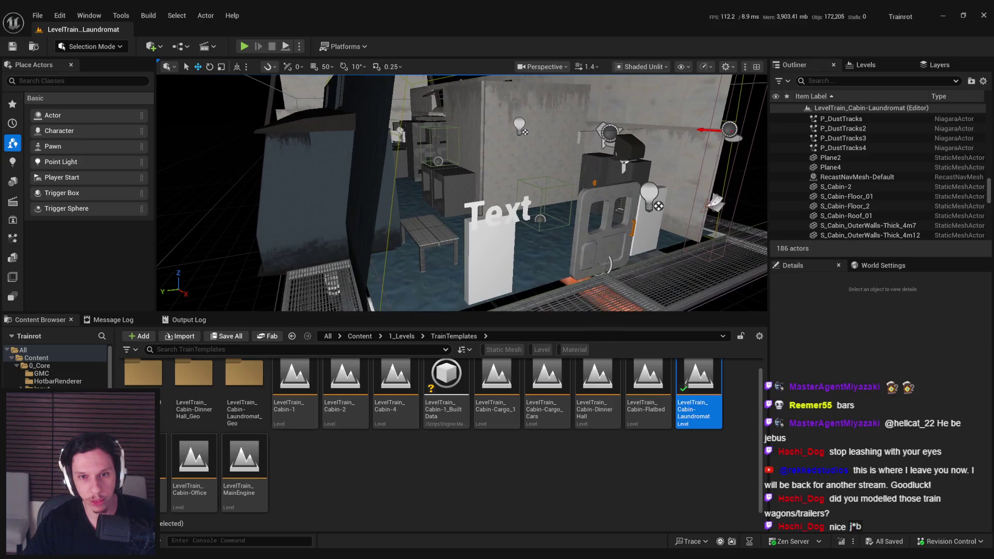
left_click(468, 271)
key("f")
left_click_drag(627, 122, 392, 204)
left_click_drag(373, 255, 342, 255)
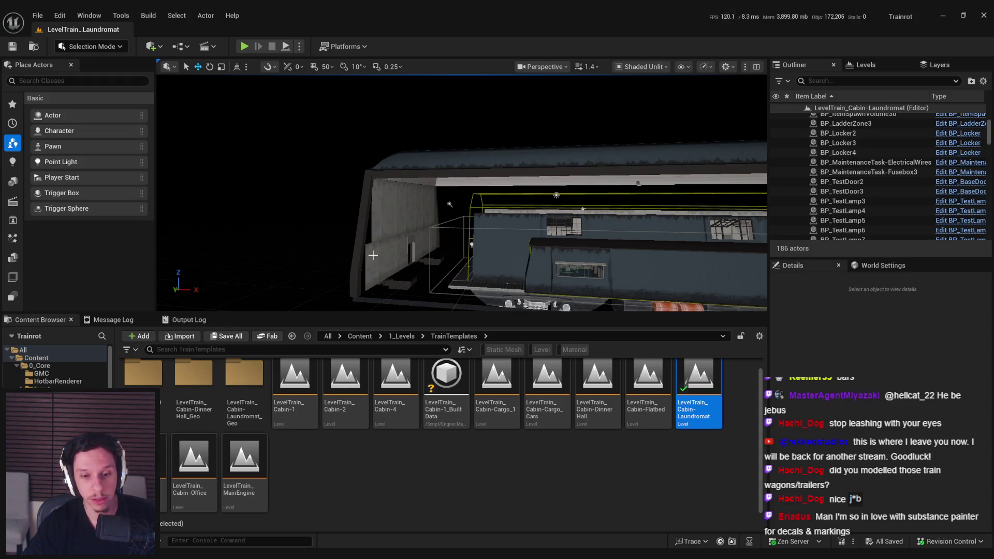
scroll(373, 255, "up", 5)
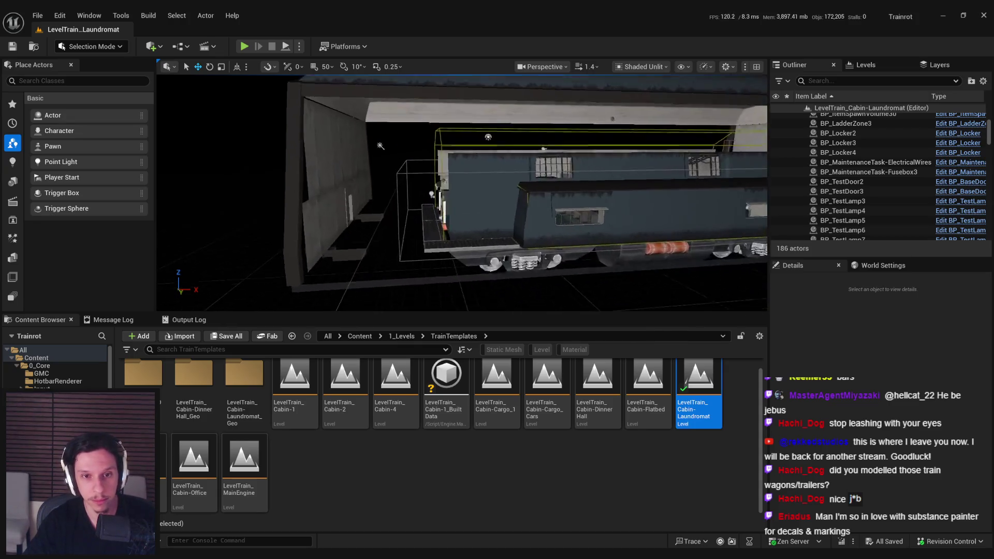
Step: Select the S_Catwalk_Straight sections beside the train and delete the extra catwalk
left_click(440, 253)
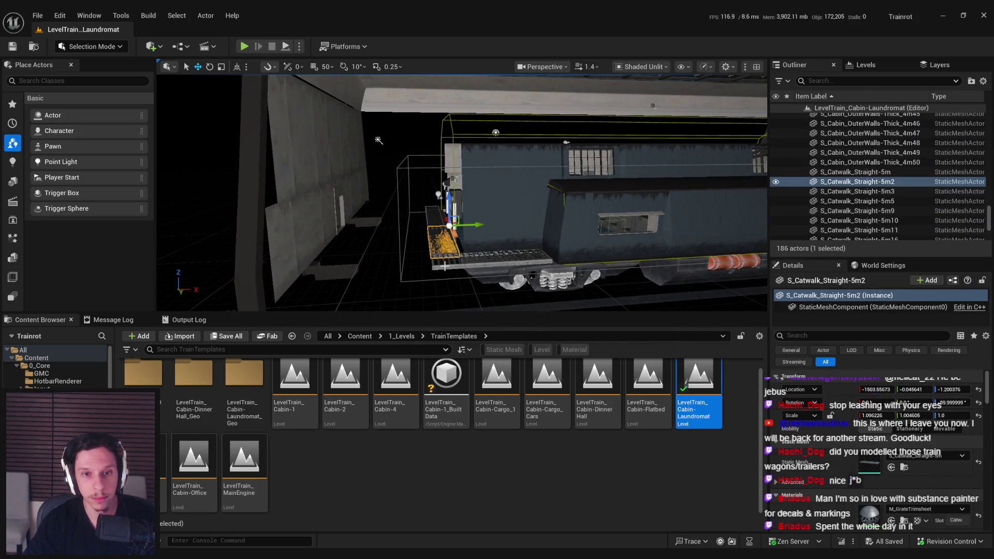
left_click(444, 264, "ctrl")
key("f")
left_click(500, 215, "ctrl")
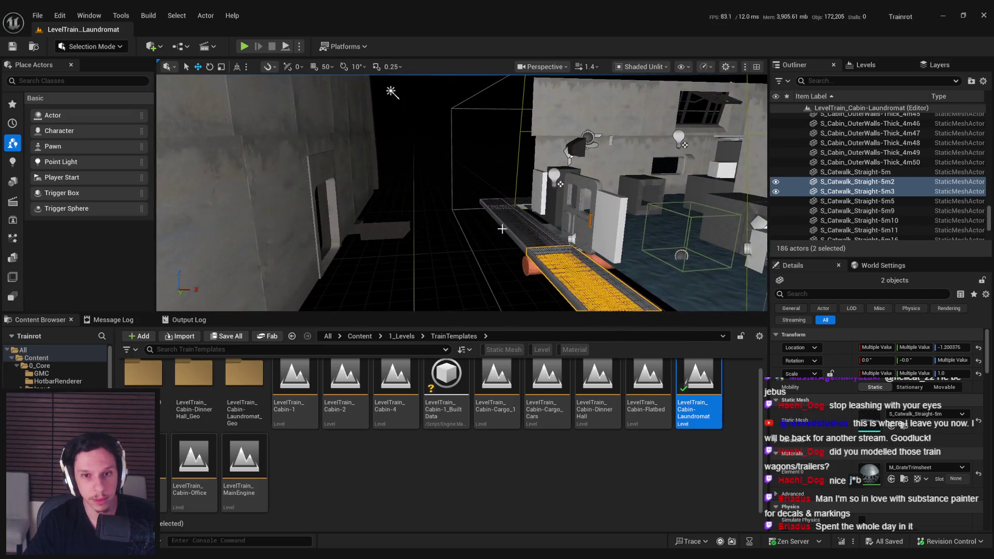
key("f")
left_click(386, 268, "ctrl")
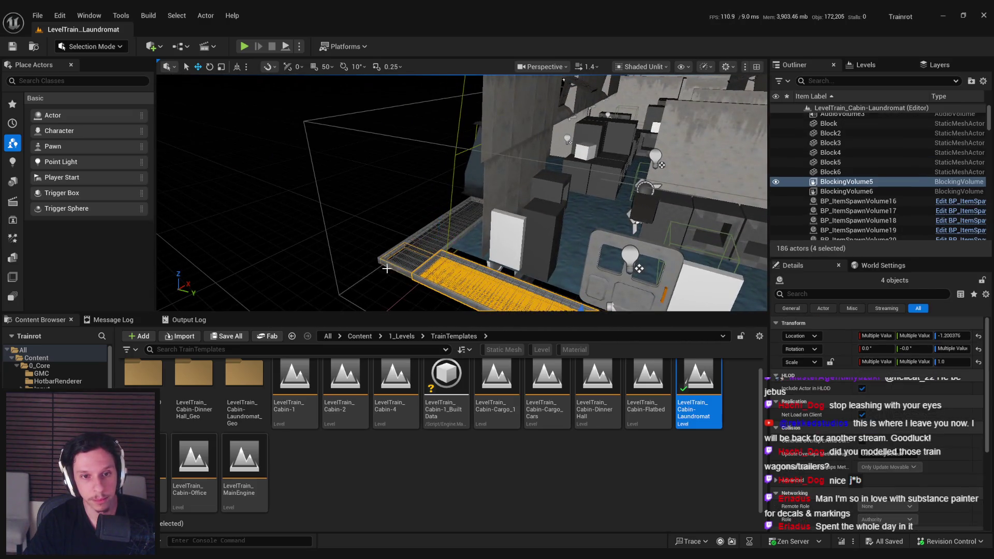
key("ctrl+z")
key("f")
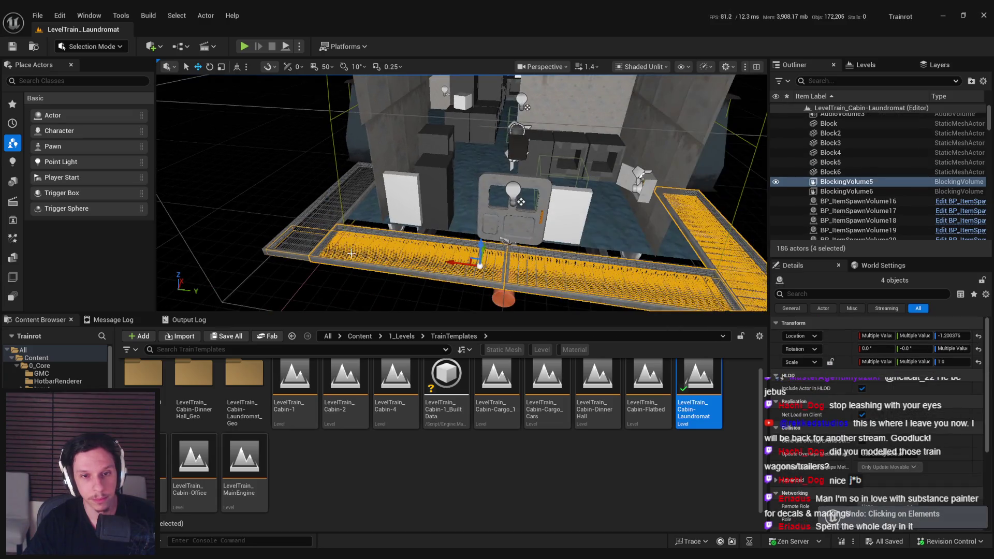
key("Delete")
Step: Review the remaining catwalks along the cabin wall, then clear the selection
left_click(374, 263)
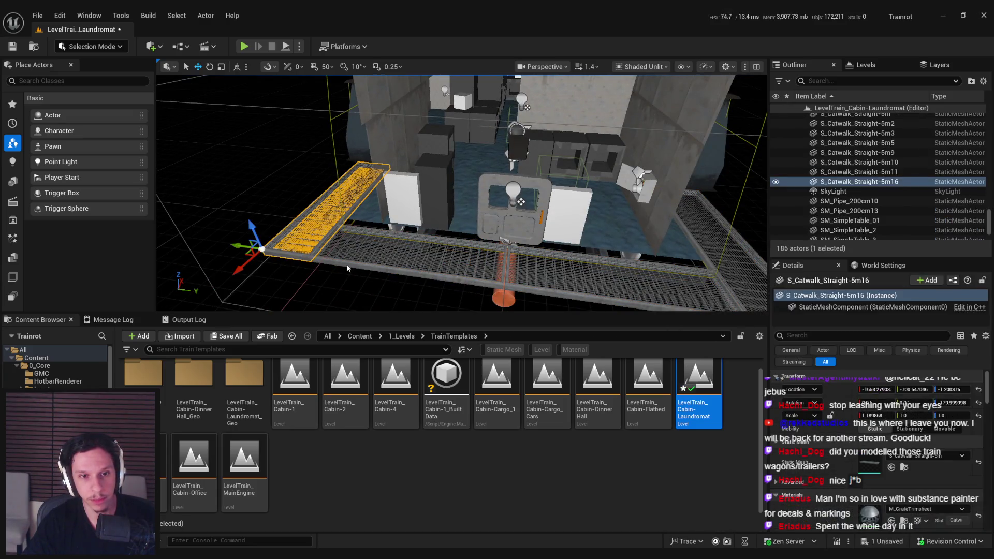
key("f")
key("ctrl+z")
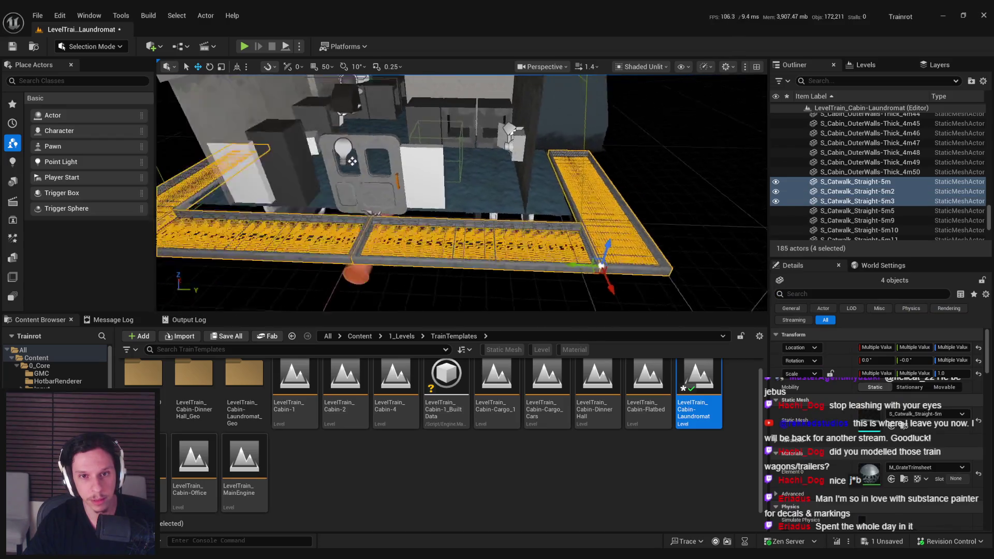
mouse_move(461, 192)
left_mouse_down()
mouse_move(524, 221)
mouse_move(636, 243)
left_mouse_up()
mouse_move(525, 223)
left_mouse_down()
mouse_move(416, 217)
mouse_move(413, 257)
mouse_move(398, 243)
mouse_move(383, 259)
mouse_move(412, 254)
left_mouse_up()
scroll(517, 222, "down", 1)
scroll(415, 228, "up", 2)
left_click(413, 257)
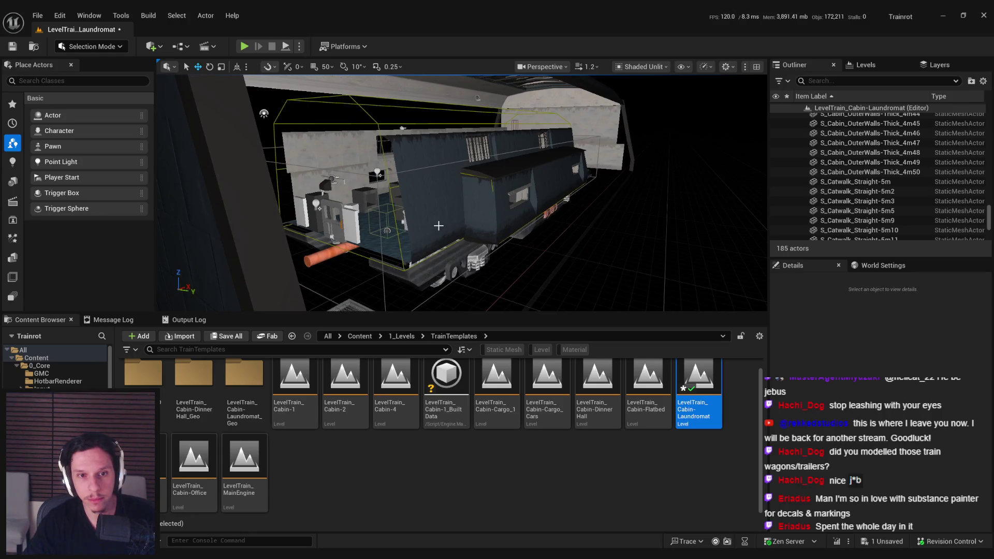
Step: Select the cabin's outer wall panels one by one and frame them
mouse_move(413, 254)
left_mouse_down()
mouse_move(485, 247)
mouse_move(403, 153)
mouse_move(428, 269)
mouse_move(471, 192)
mouse_move(432, 232)
left_mouse_up()
left_click(432, 233)
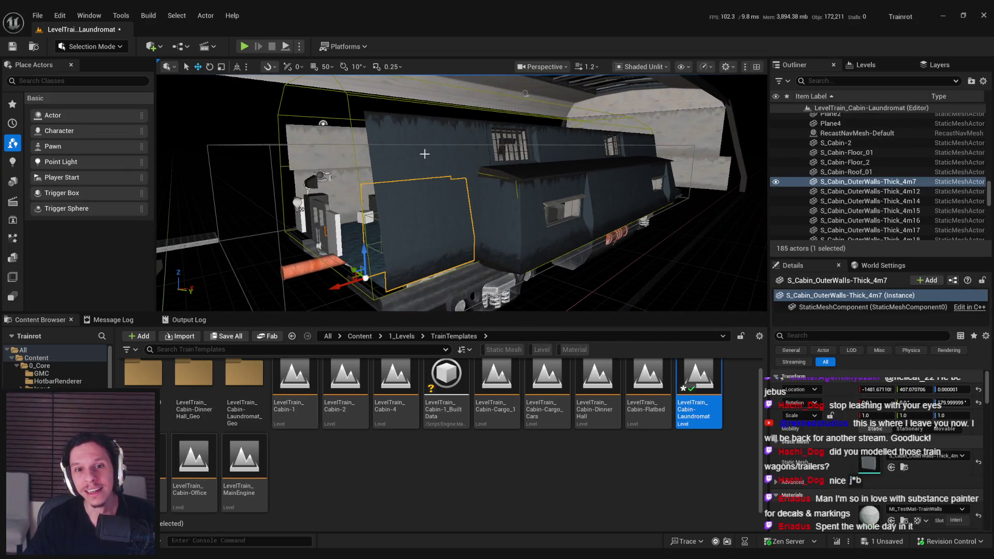
left_click(465, 163, "ctrl")
left_click_drag(477, 199, 455, 207)
left_click(544, 228, "ctrl")
left_click(425, 243, "ctrl")
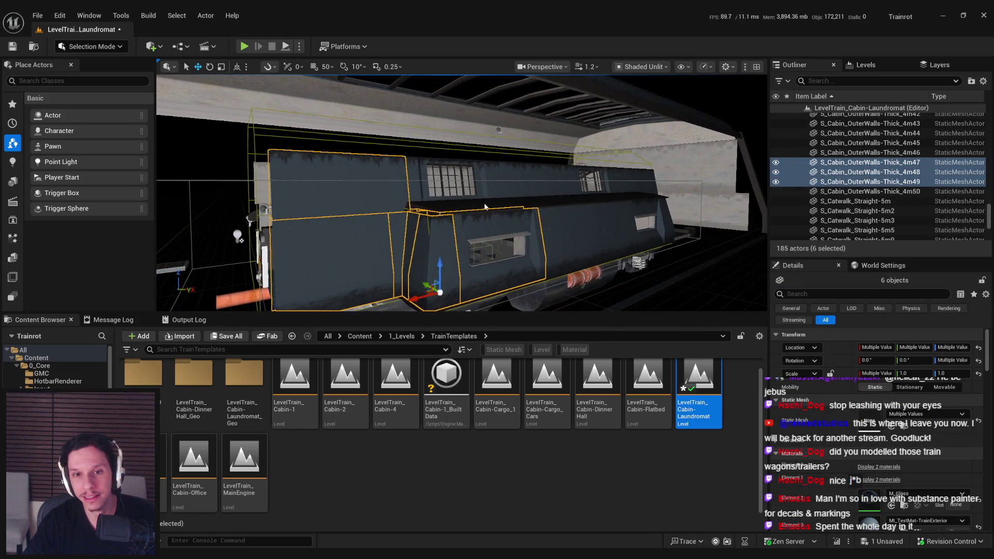
left_click(451, 210, "ctrl")
left_click(575, 227, "ctrl")
mouse_move(551, 234)
left_mouse_down()
mouse_move(628, 239)
mouse_move(568, 229)
left_mouse_up()
left_click(628, 239, "ctrl")
left_click(651, 166, "ctrl")
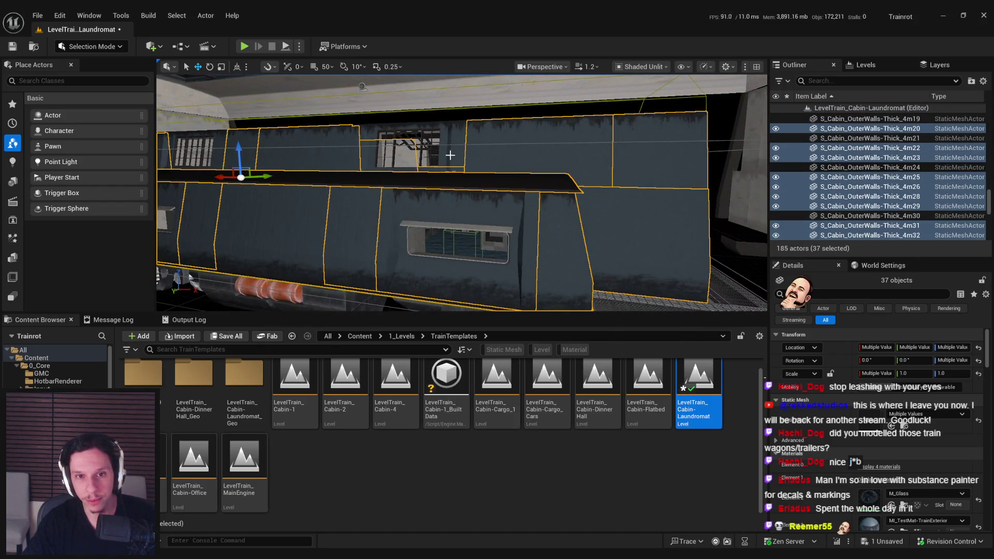
left_click(450, 155, "ctrl")
left_click(481, 171, "ctrl")
left_click_drag(450, 156, 514, 188)
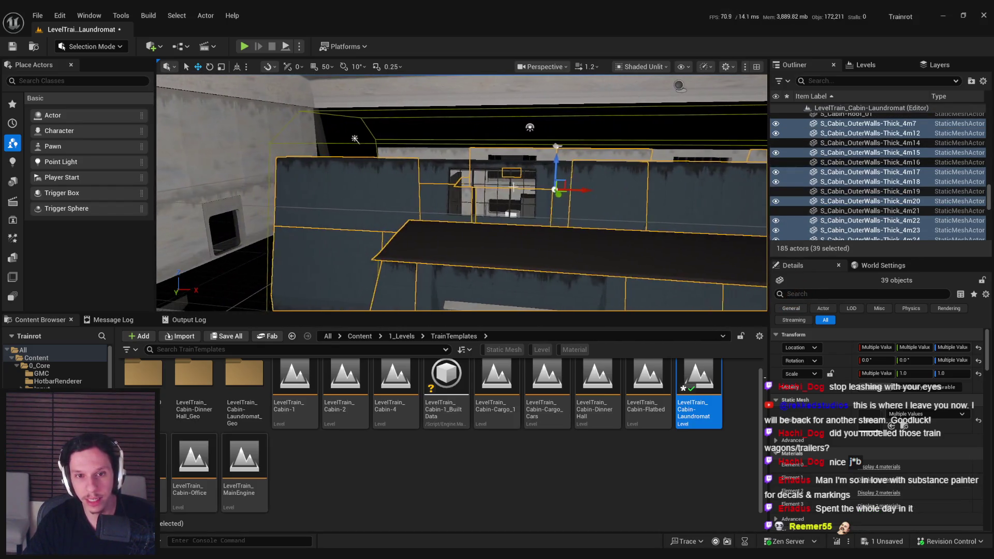
left_click(440, 187, "ctrl")
key("f")
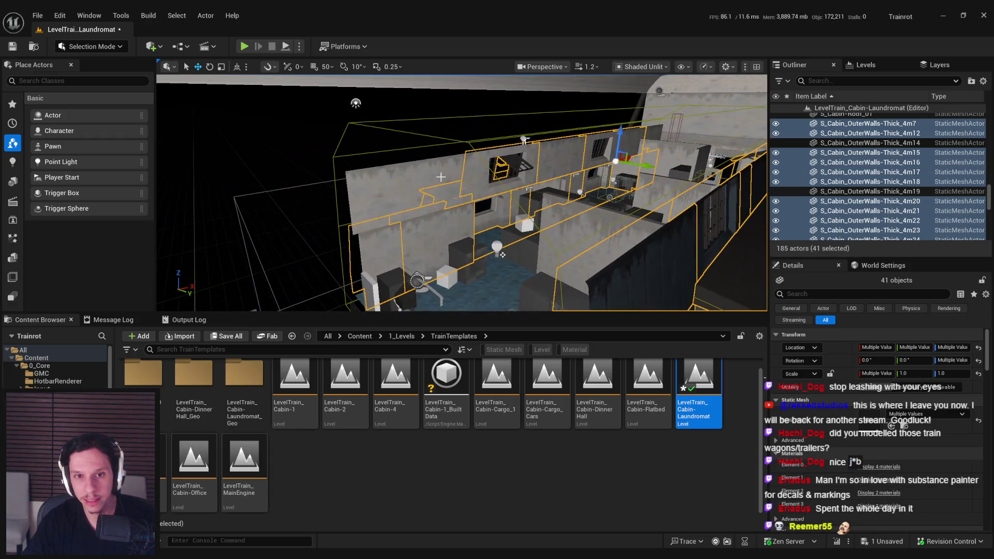
Step: Hide the selected walls to inspect the interior, restore them, and add the last wall piece
scroll(430, 198, "up", 3)
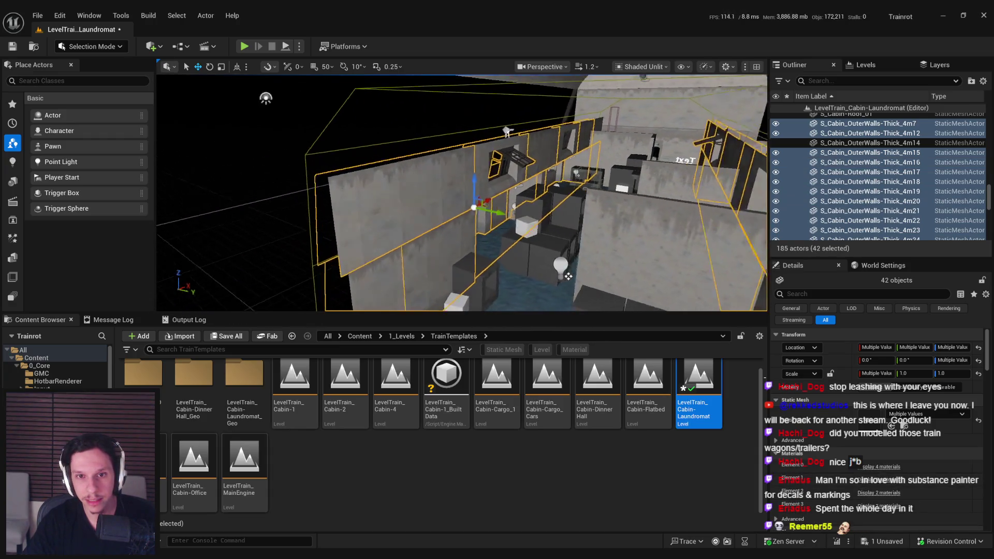
key("h")
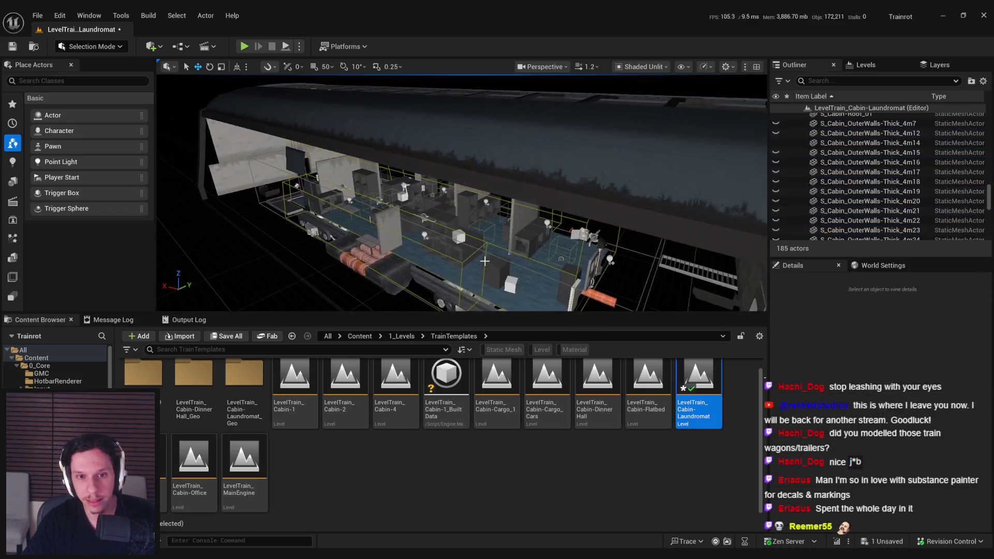
key("ctrl+z")
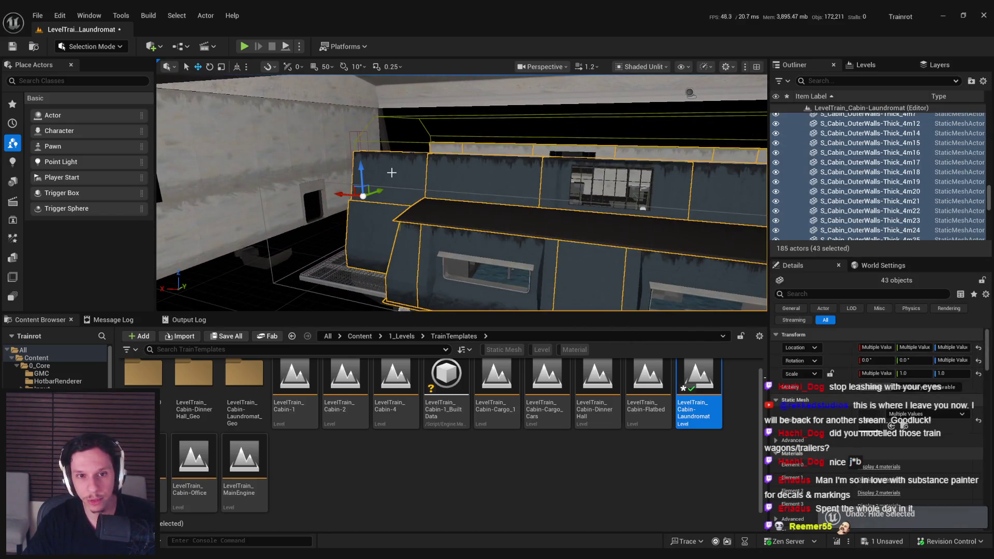
key("h")
scroll(423, 212, "down", 3)
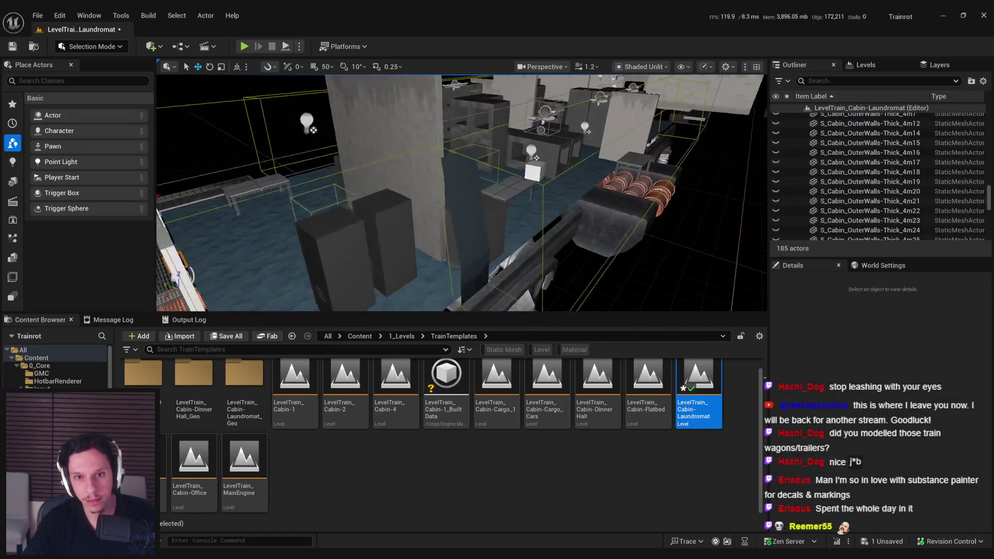
key("ctrl+z")
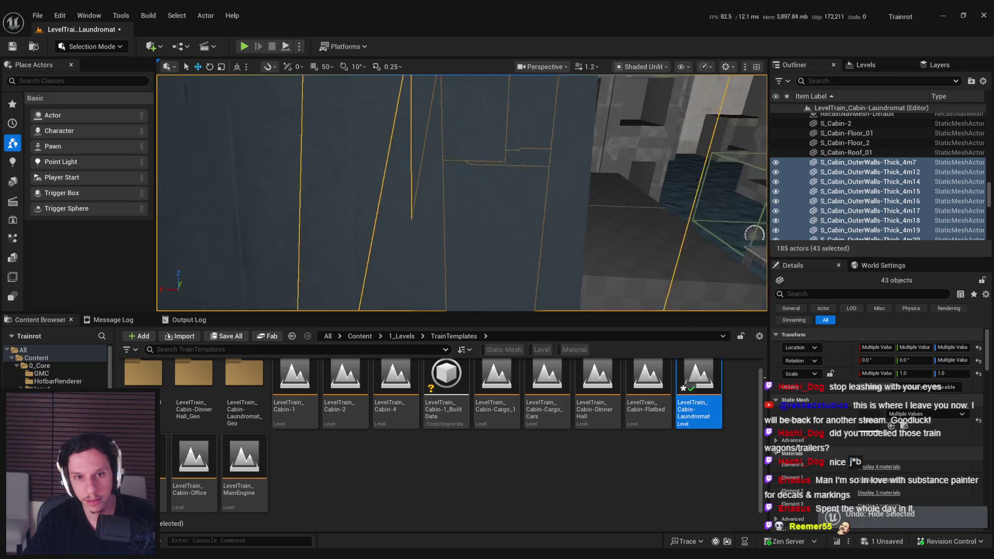
left_click(481, 227, "ctrl")
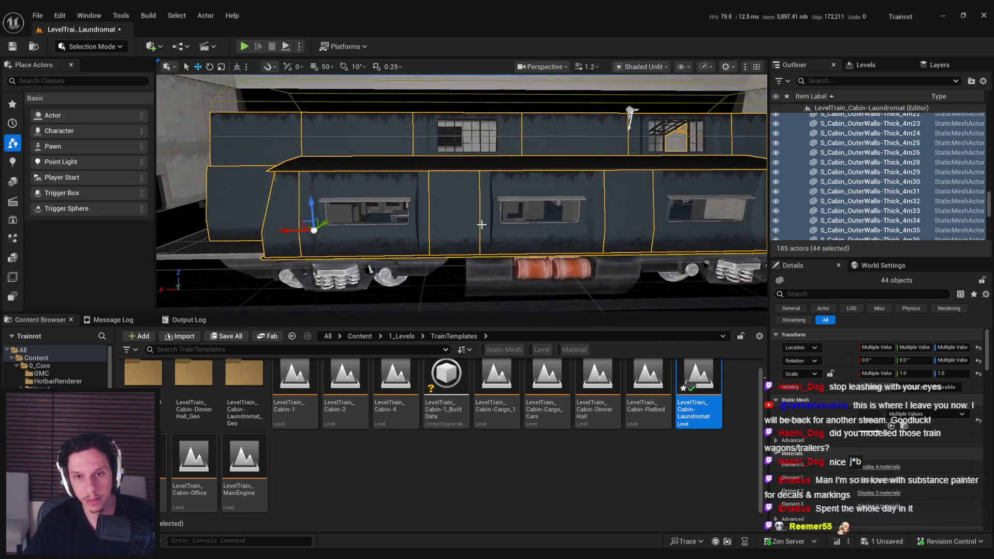
key("f")
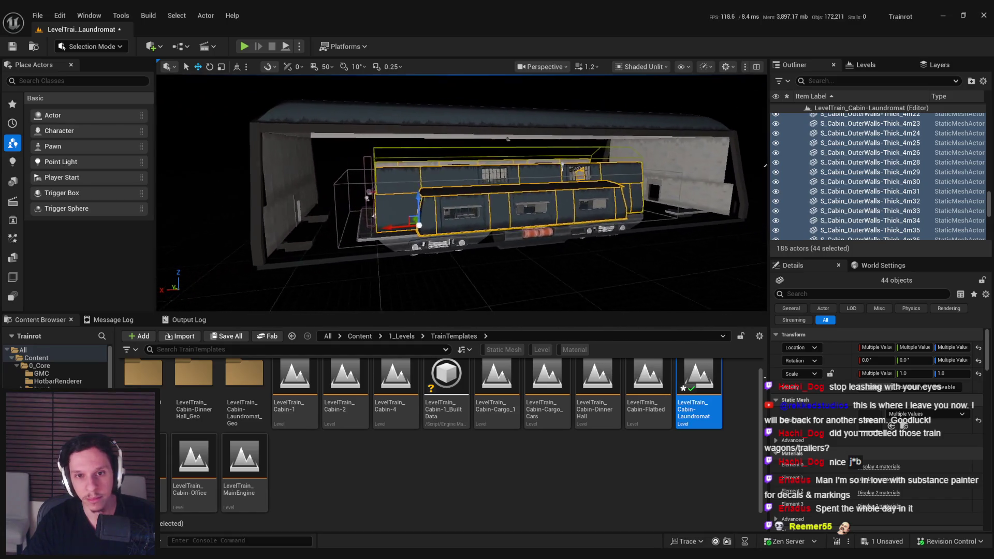
left_click_drag(745, 147, 606, 112)
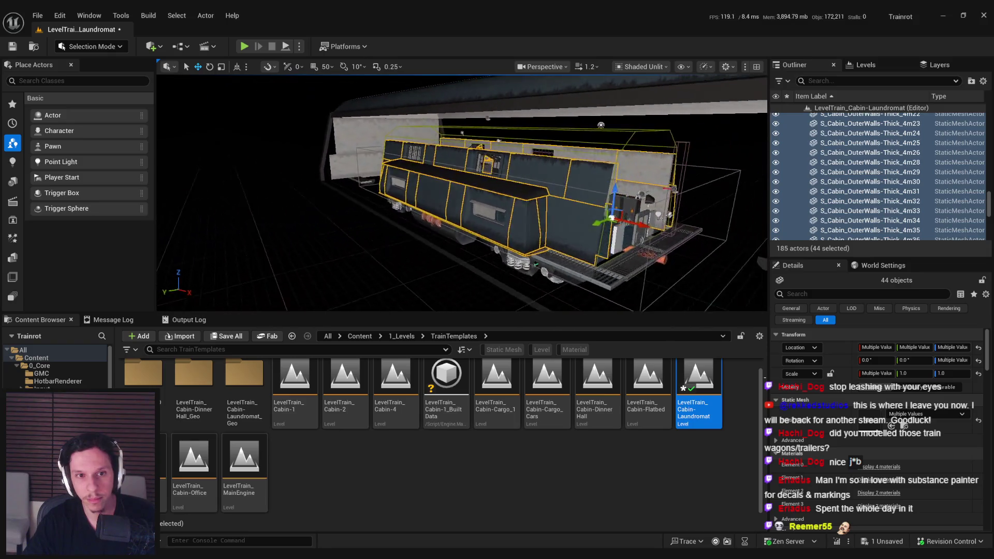
key("f")
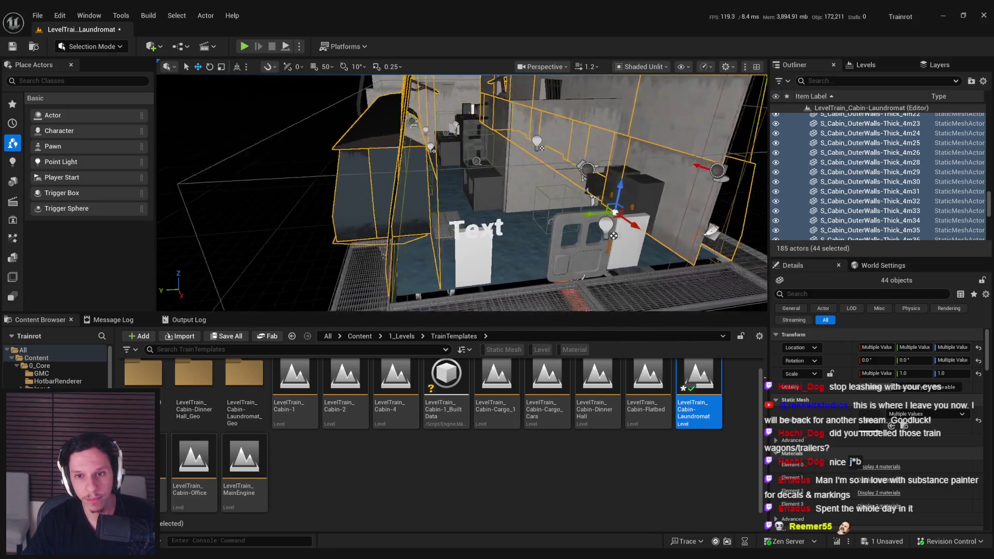
right_click(497, 175)
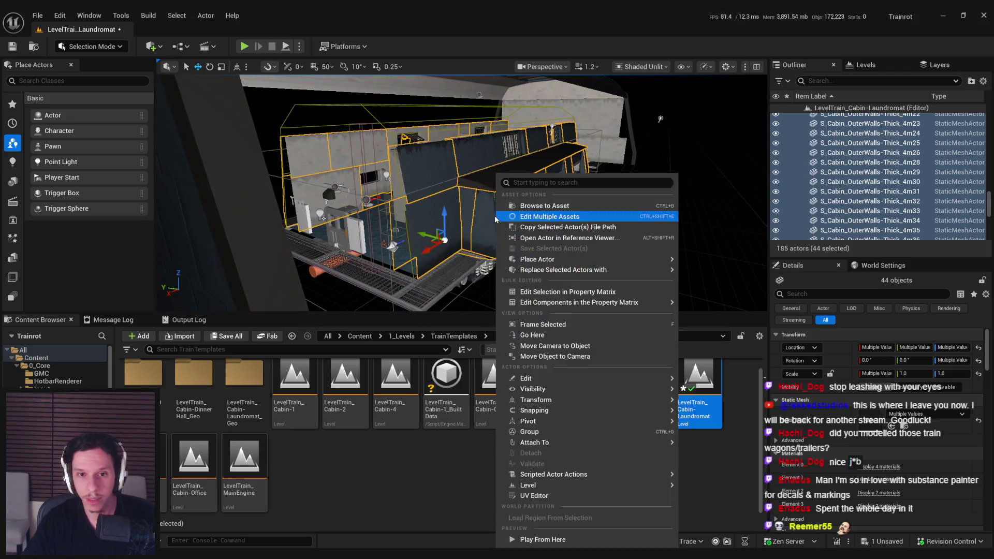
Step: Wrap the selected outer walls with the Scripted Actor Actions transform box action and inspect the new EUA_TransformBox
mouse_move(545, 473)
left_click(730, 490)
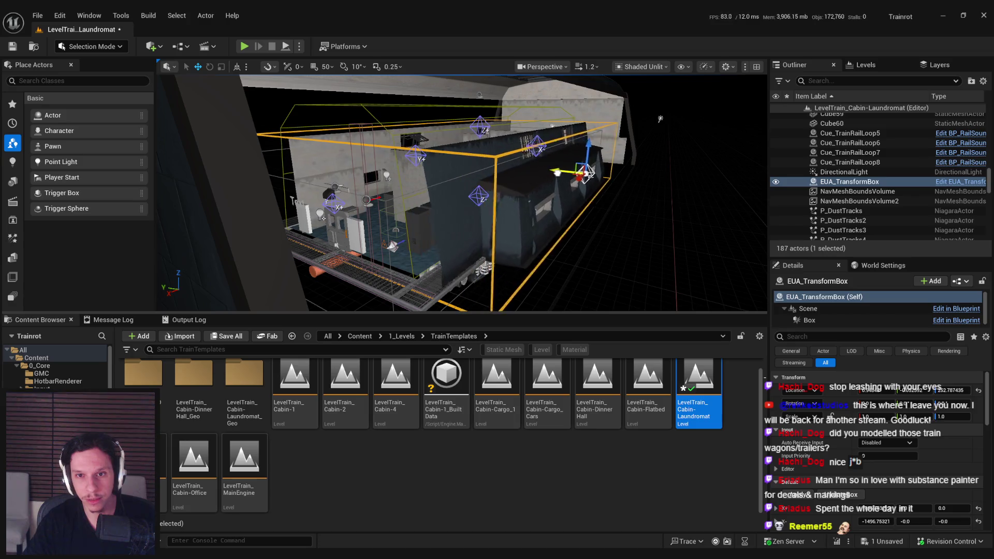
left_click_drag(580, 176, 533, 164)
left_click_drag(522, 109, 524, 130)
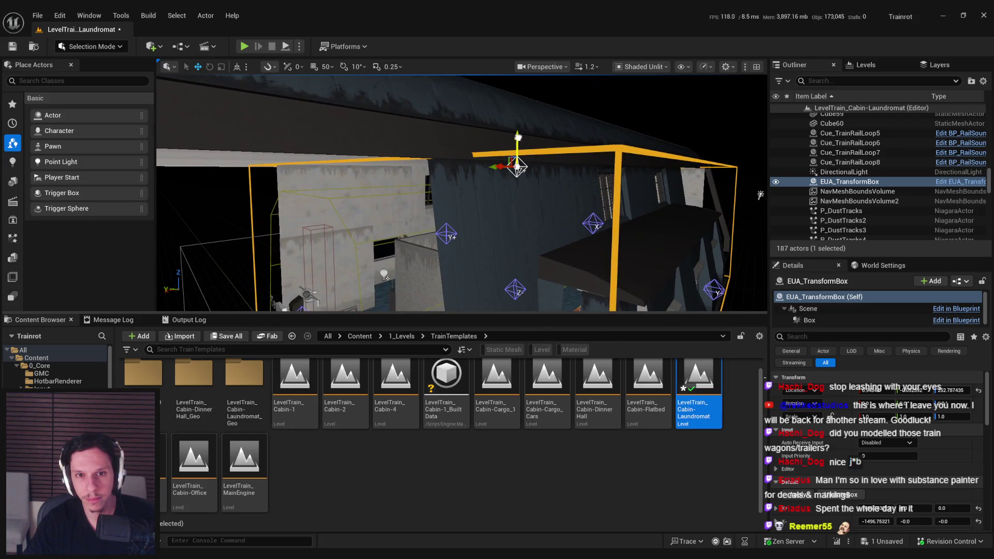
mouse_move(518, 167)
left_mouse_down()
mouse_move(523, 178)
mouse_move(515, 173)
left_mouse_up()
left_click_drag(470, 199, 457, 189)
mouse_move(578, 257)
left_mouse_down()
mouse_move(567, 241)
mouse_move(539, 239)
left_mouse_up()
mouse_move(463, 228)
left_mouse_down()
mouse_move(399, 245)
mouse_move(414, 236)
left_mouse_up()
mouse_move(548, 243)
left_mouse_down()
mouse_move(564, 238)
mouse_move(568, 251)
left_mouse_up()
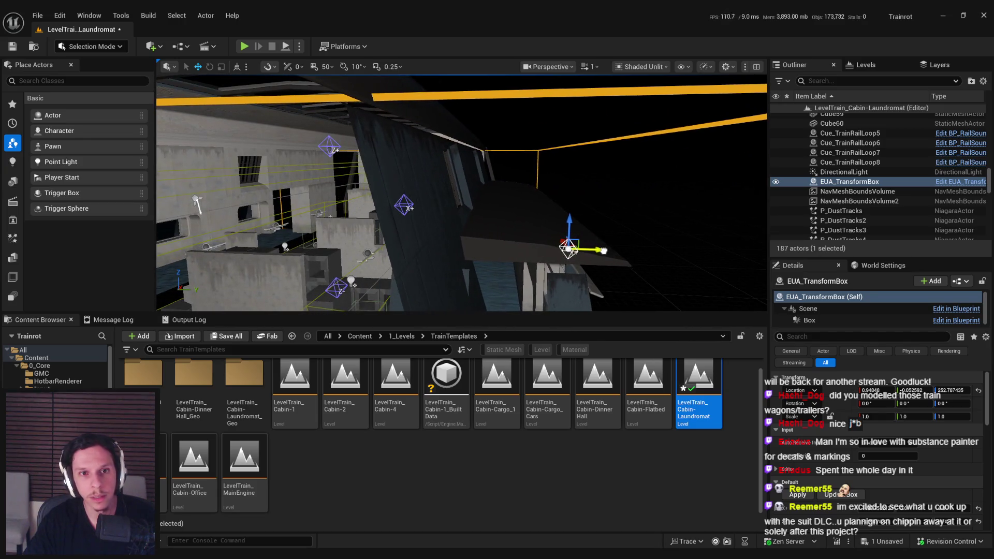
left_click_drag(610, 249, 608, 278)
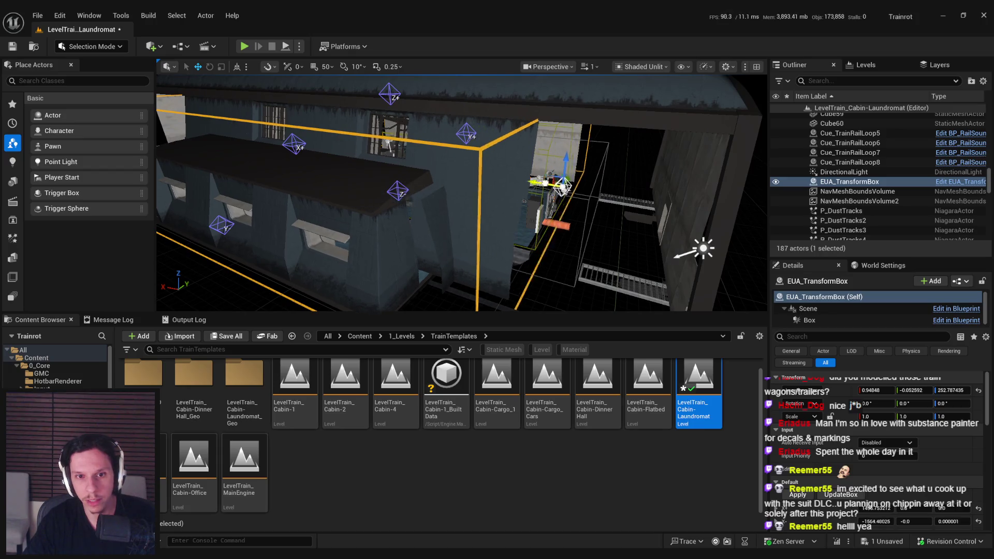
Step: Move the transform box from location -2281.8 to about -2262.4 and check the fit
left_click_drag(591, 207, 591, 207)
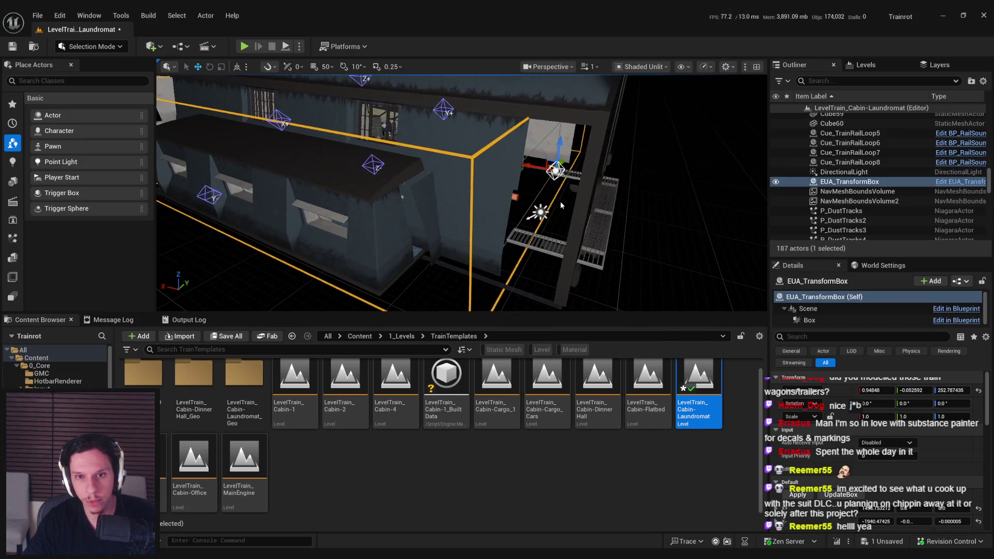
left_click_drag(544, 161, 545, 160)
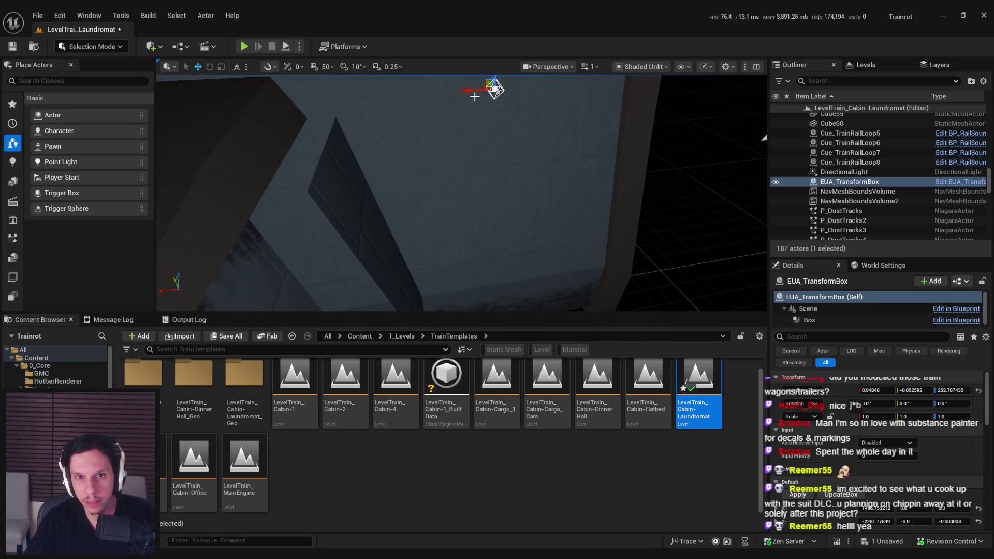
left_click_drag(468, 93, 464, 95)
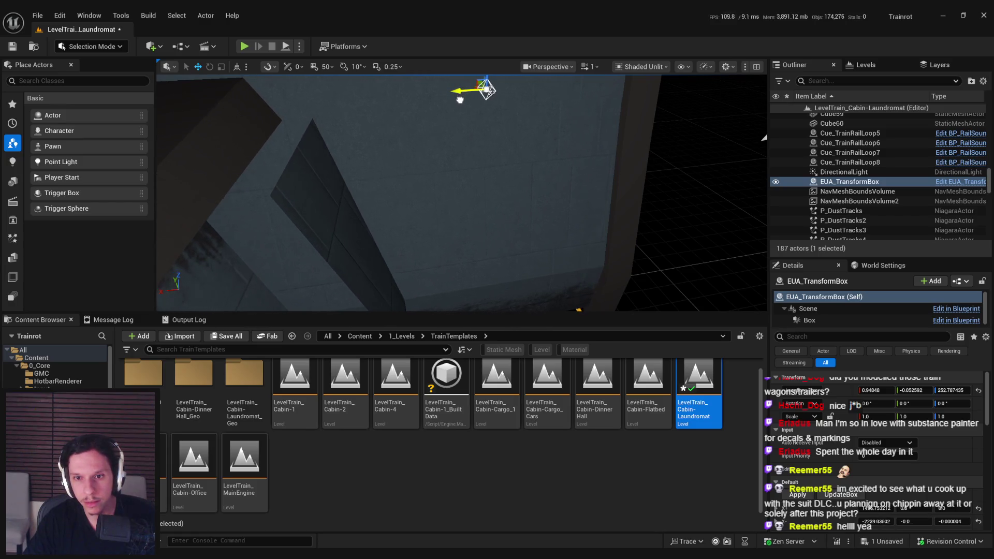
left_click_drag(461, 102, 461, 101)
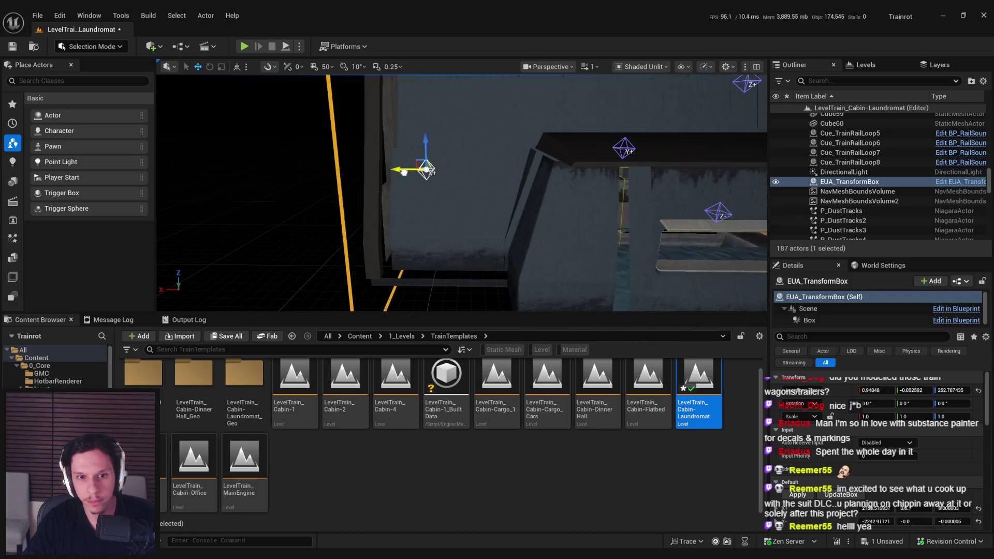
left_click_drag(399, 174, 406, 169)
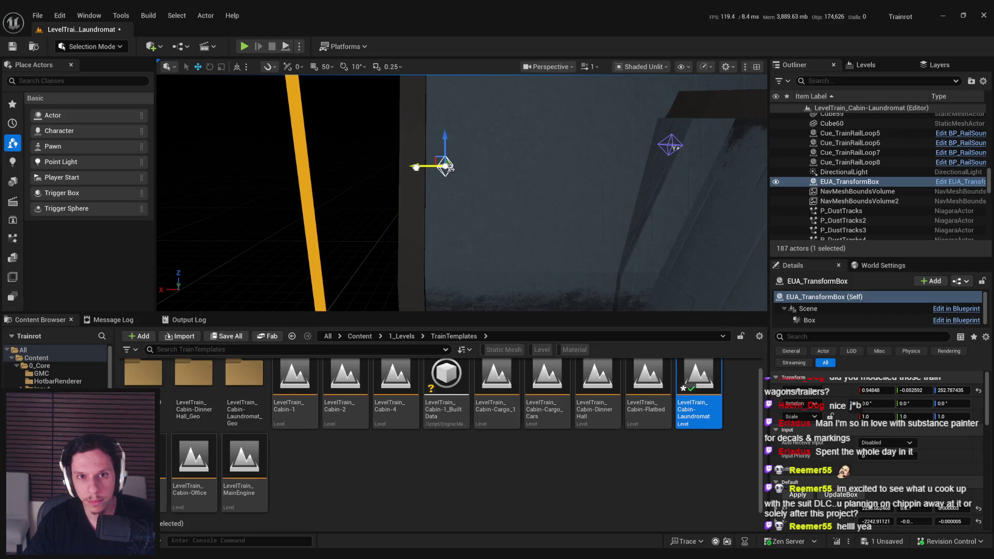
left_click_drag(577, 182, 578, 182)
left_click(476, 201)
key("f")
left_click_drag(520, 215, 419, 182)
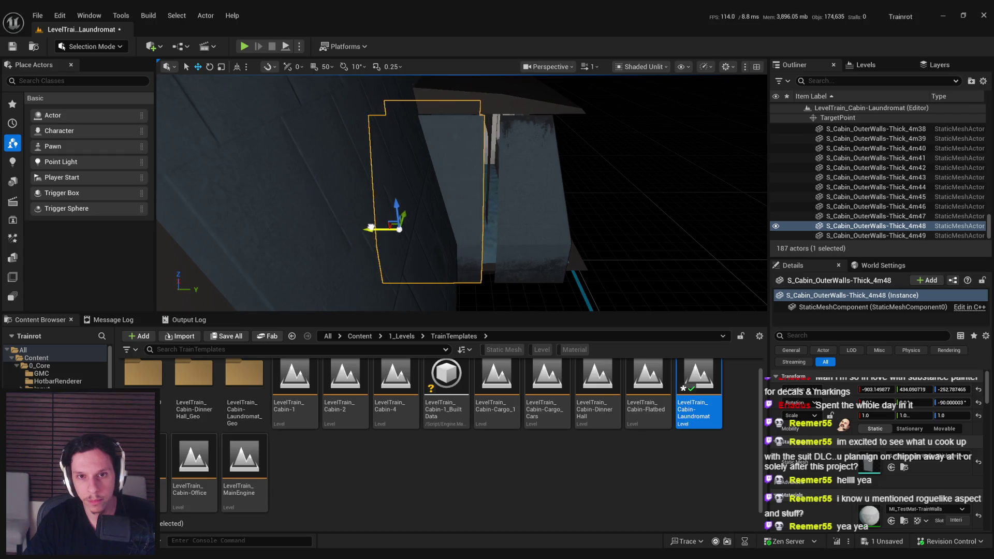
left_click_drag(376, 226, 376, 227)
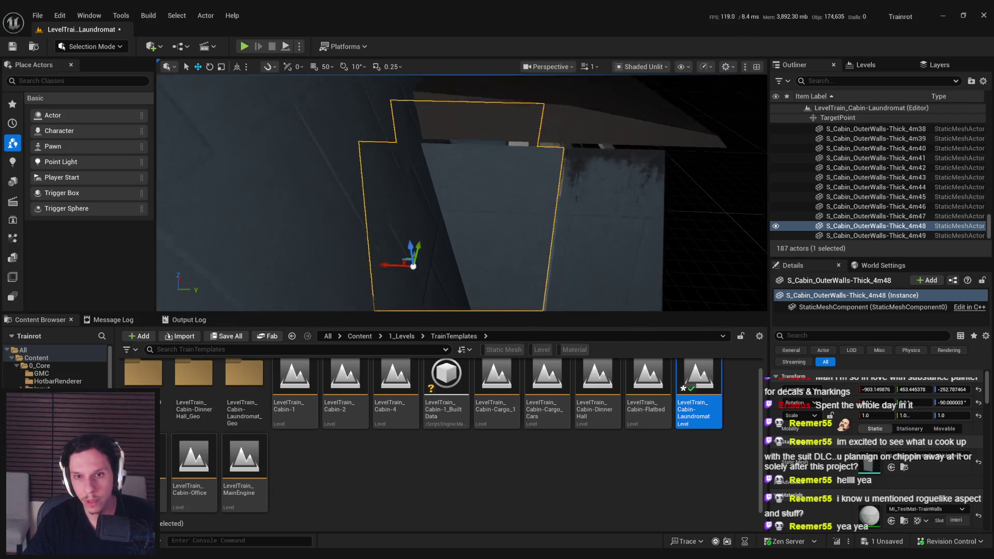
left_click_drag(473, 185, 474, 184)
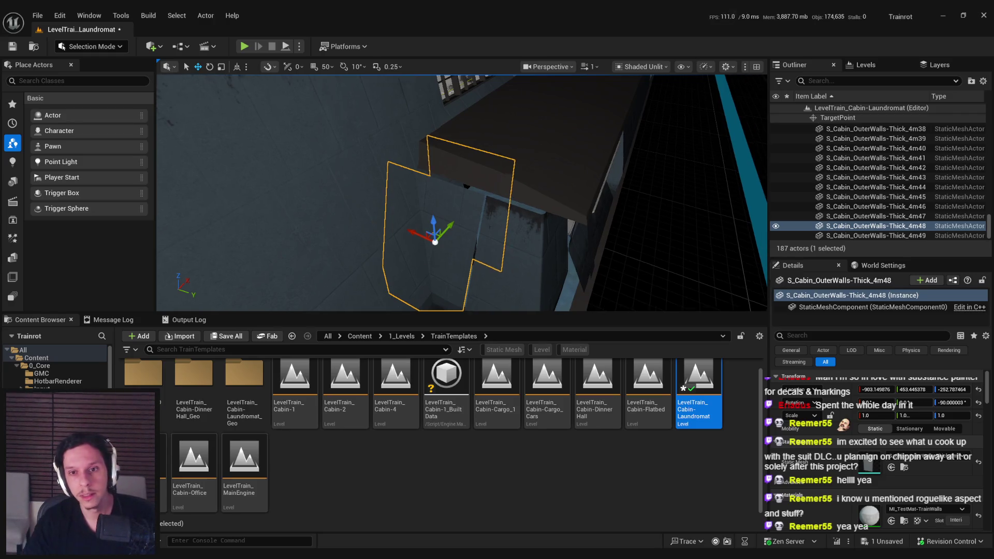
left_click(461, 244, "ctrl")
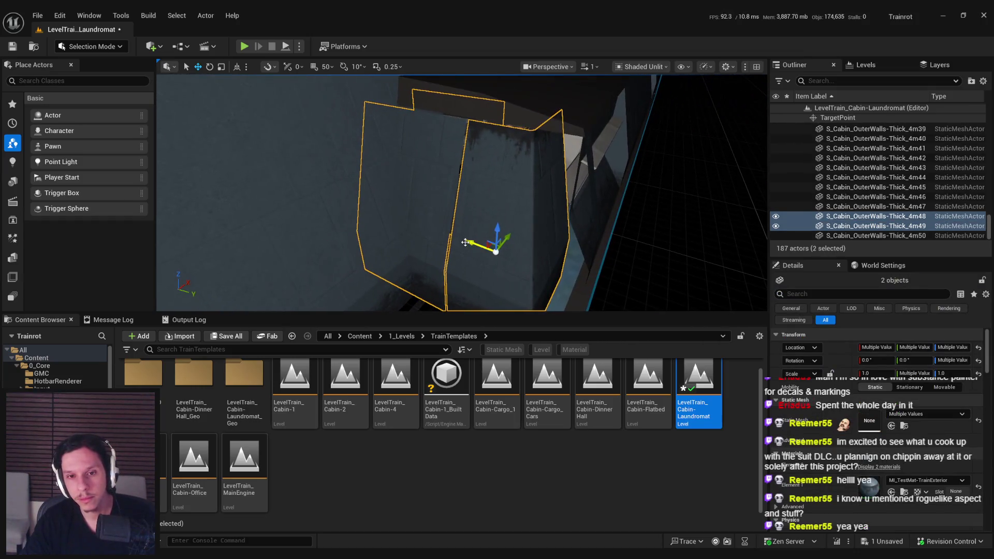
left_click(356, 224)
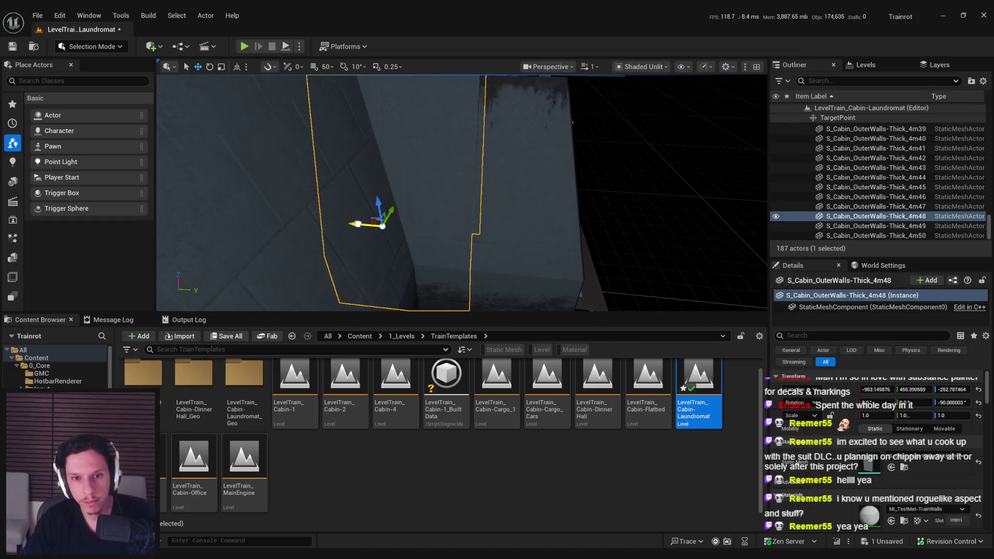
scroll(412, 239, "up", 2)
left_click_drag(486, 250, 485, 250)
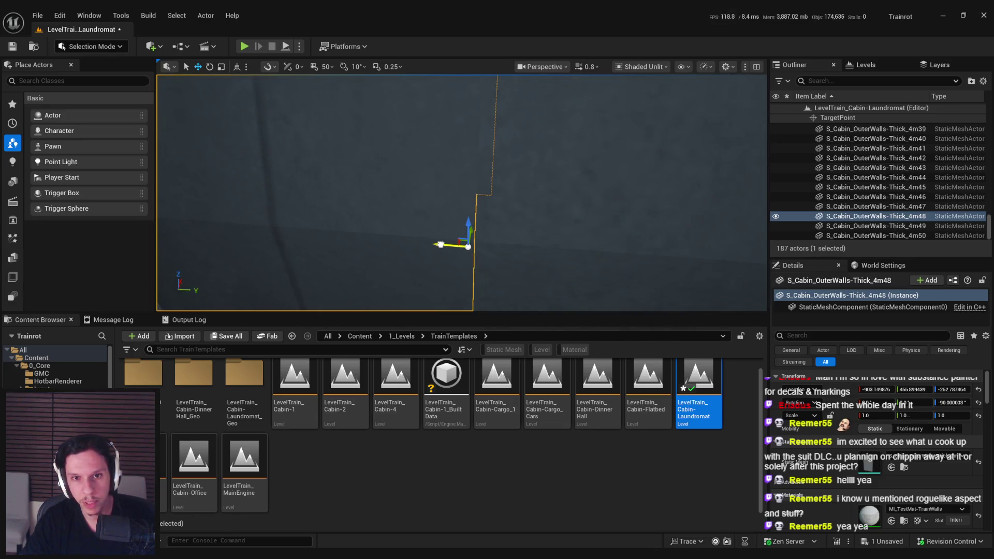
left_click(452, 246, "ctrl")
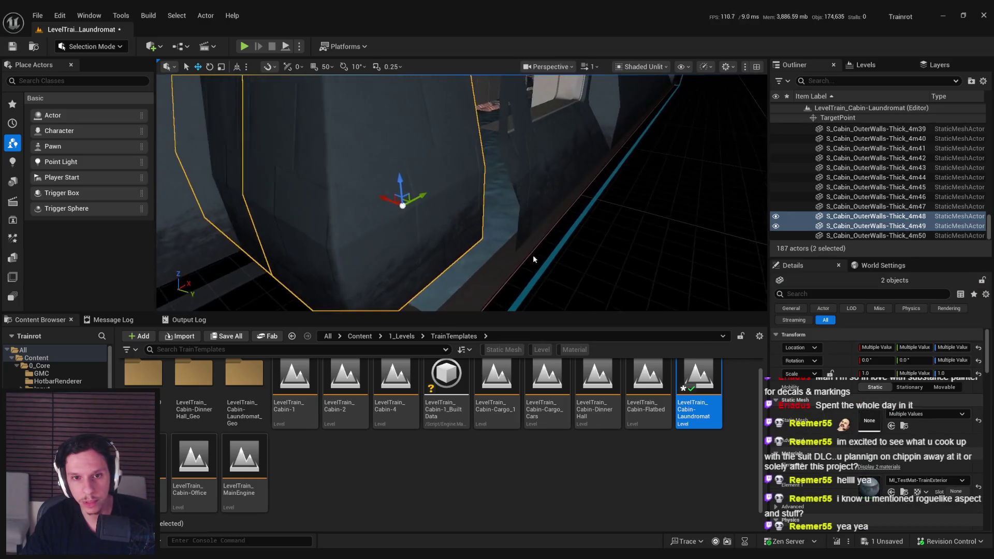
scroll(493, 226, "down", 3)
mouse_move(492, 226)
left_mouse_down()
mouse_move(448, 208)
mouse_move(500, 216)
left_mouse_up()
scroll(455, 206, "down", 1)
left_click(500, 217)
left_click_drag(610, 231, 561, 211)
left_click(537, 203)
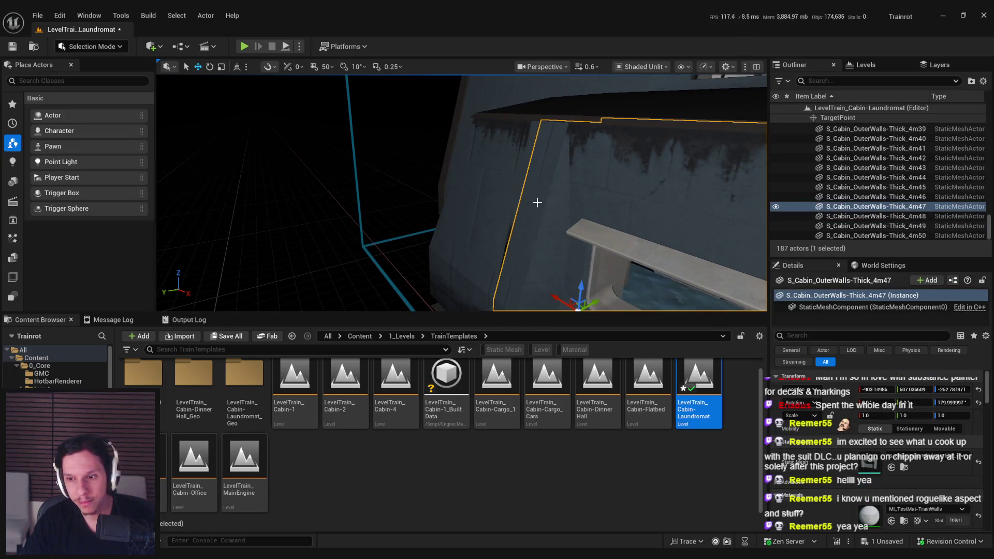
left_click(486, 196)
left_click(533, 212)
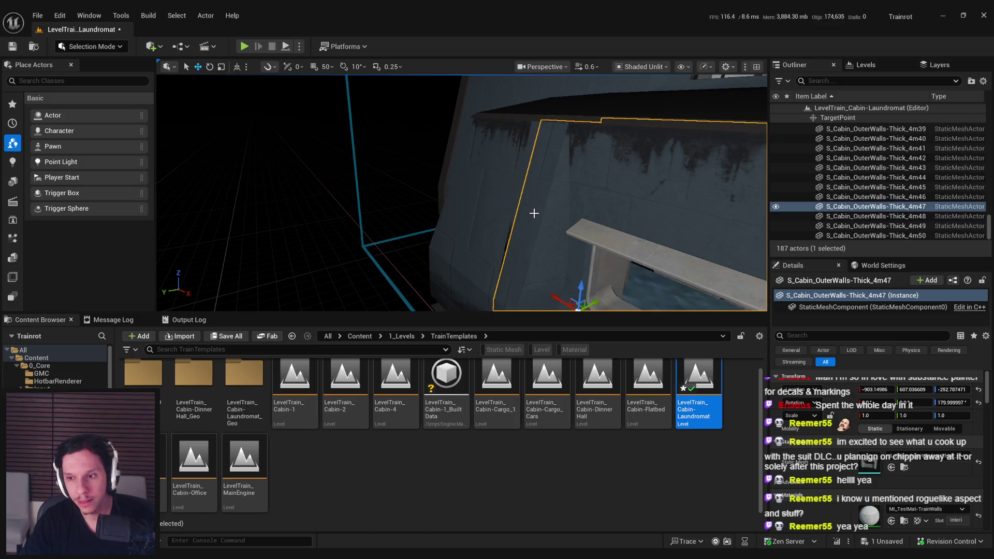
key("f")
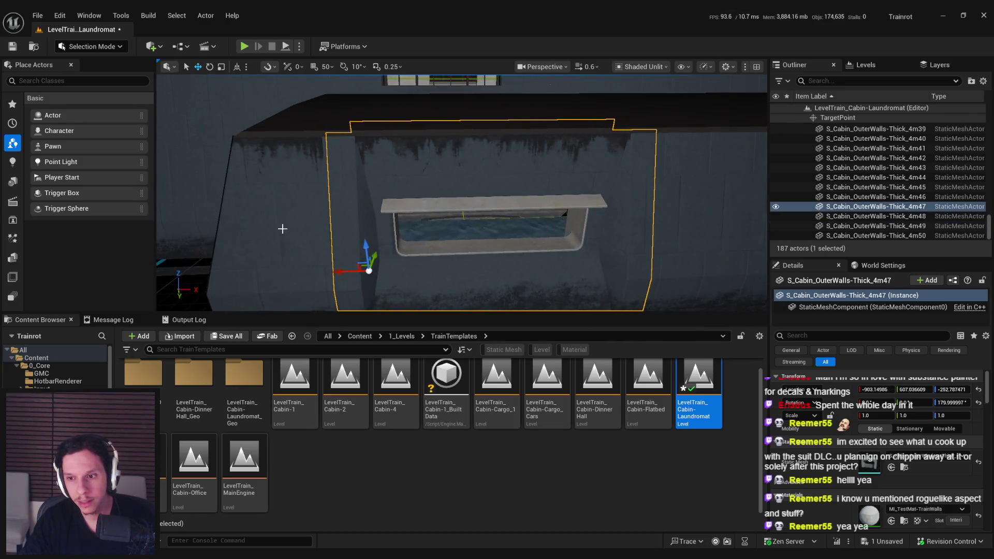
left_click(281, 224)
key("f")
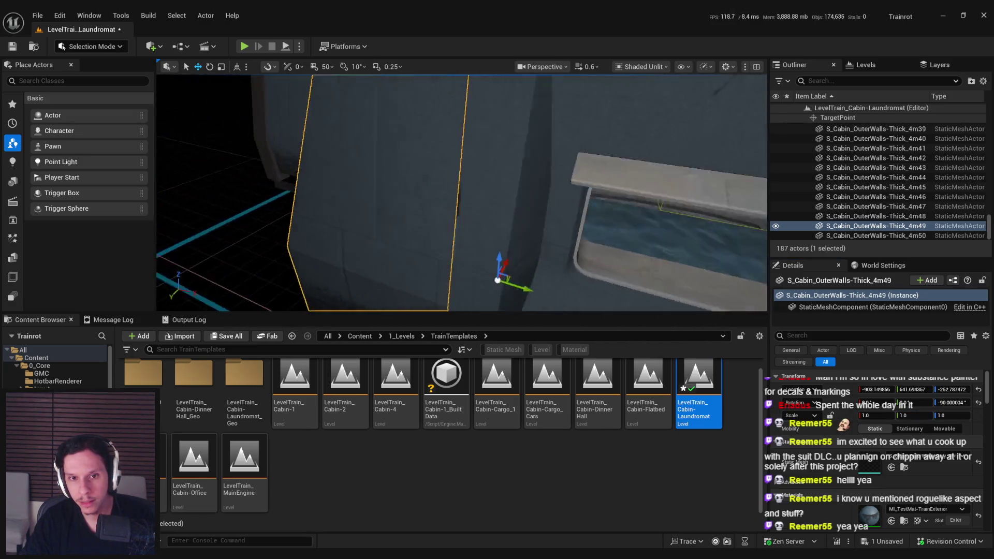
left_click(591, 205)
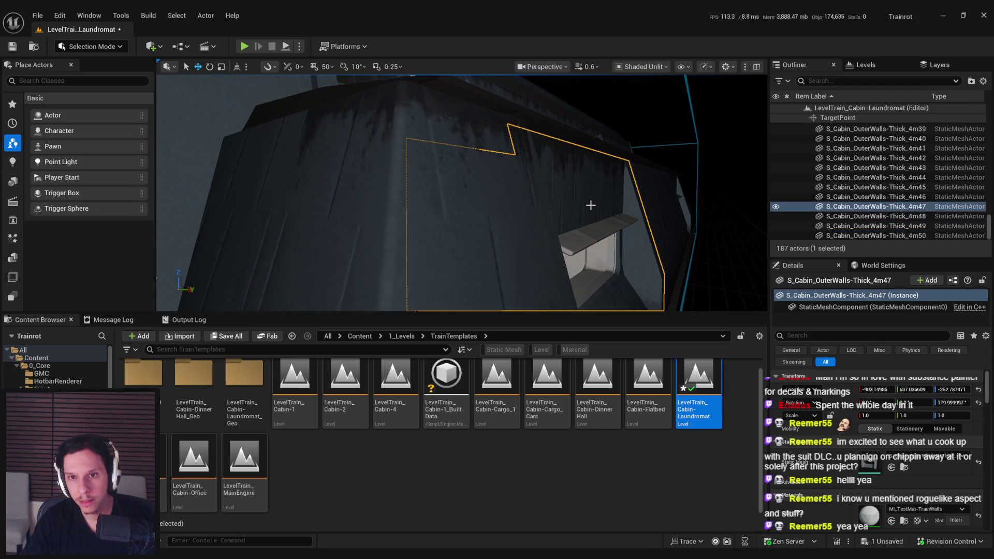
key("f")
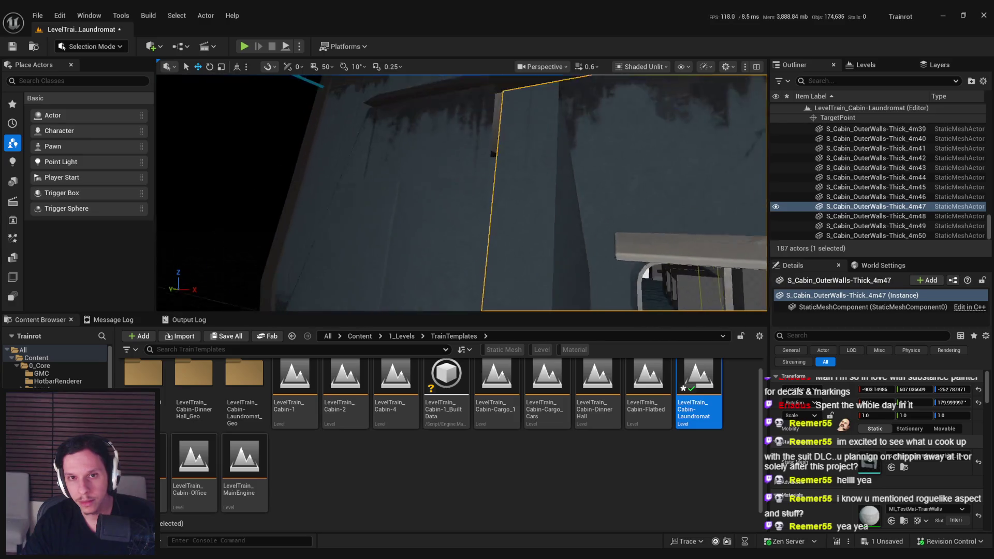
left_click(475, 228)
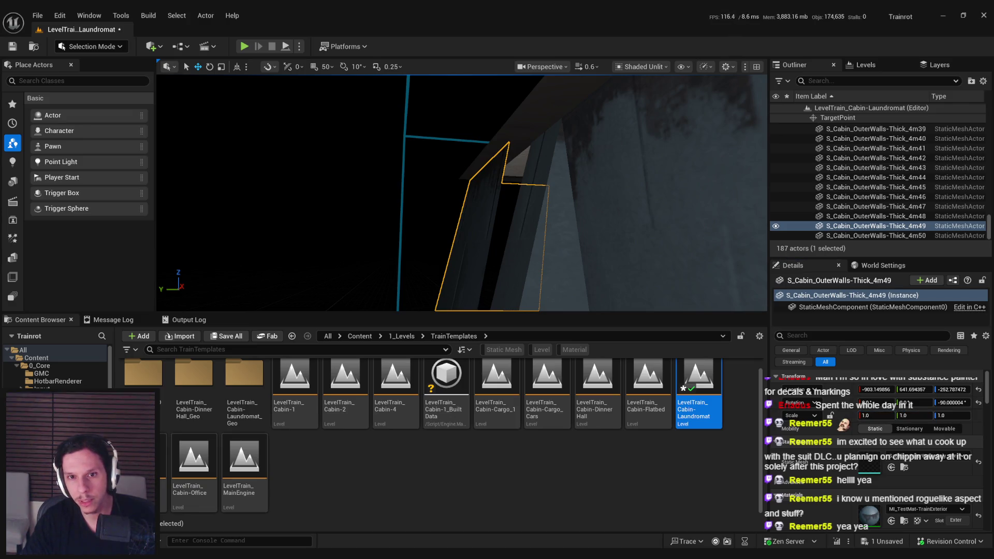
left_click(623, 262)
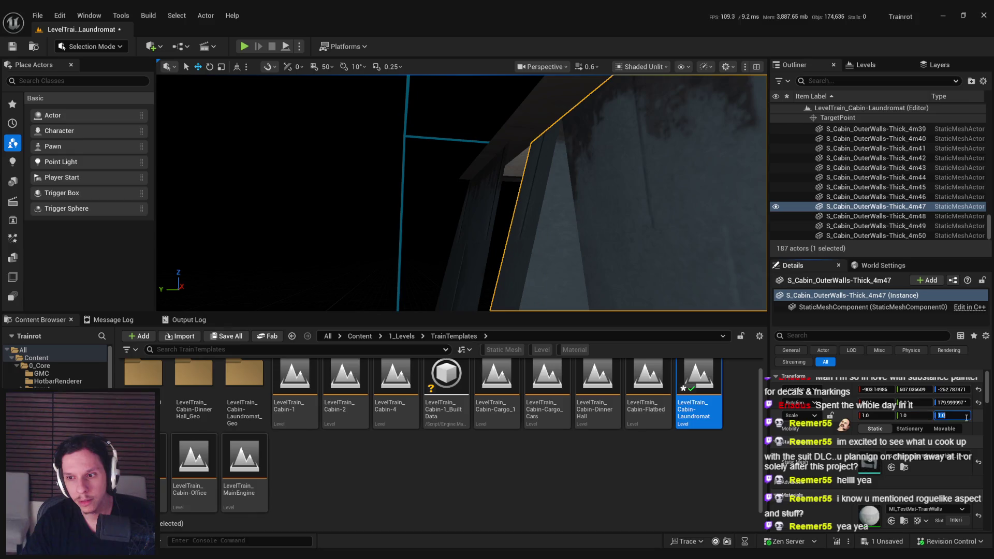
left_click(450, 176)
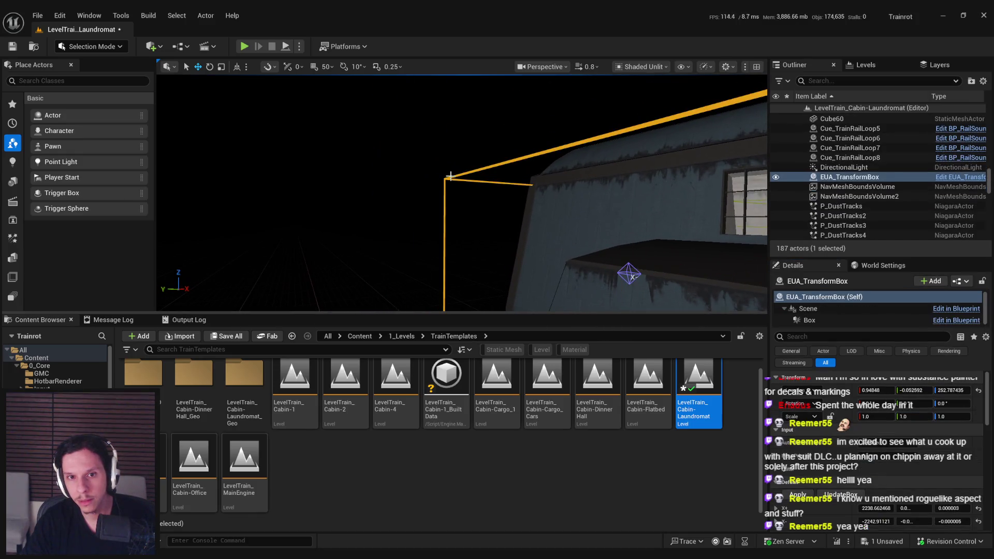
Step: Inspect wall pieces 4m47, 4m49, 4m35 and 4m38 along the cabin side
left_click_drag(463, 216, 463, 217)
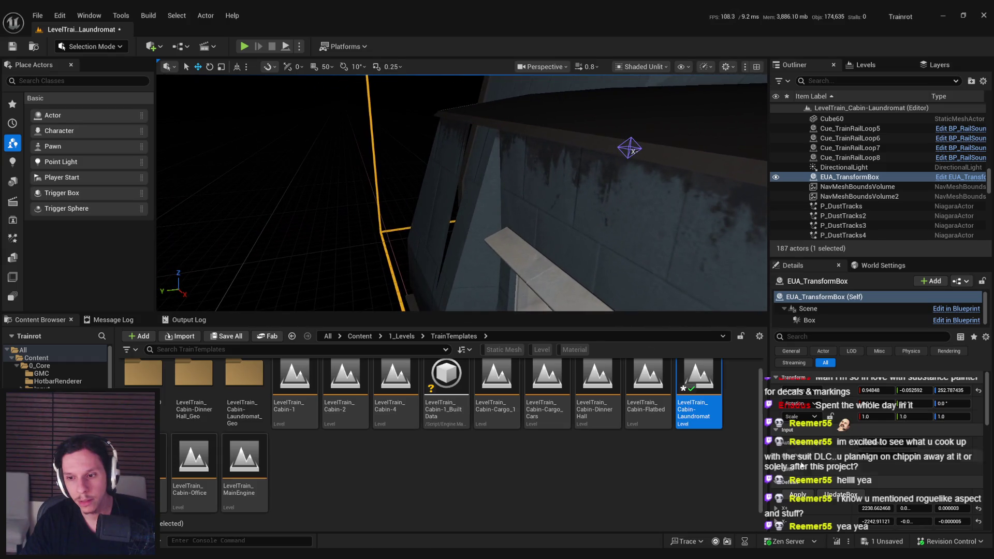
left_click(446, 212)
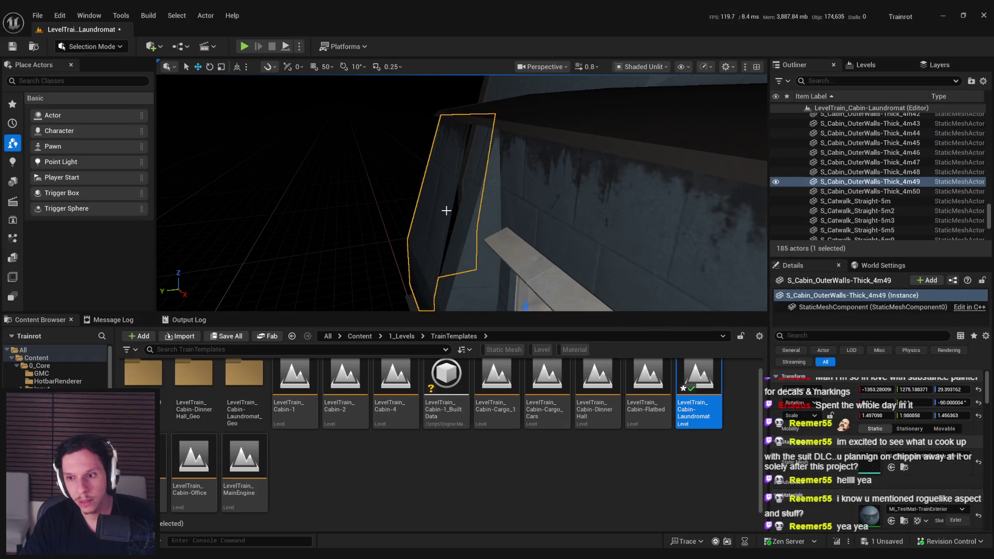
left_click(531, 209)
left_click(425, 206)
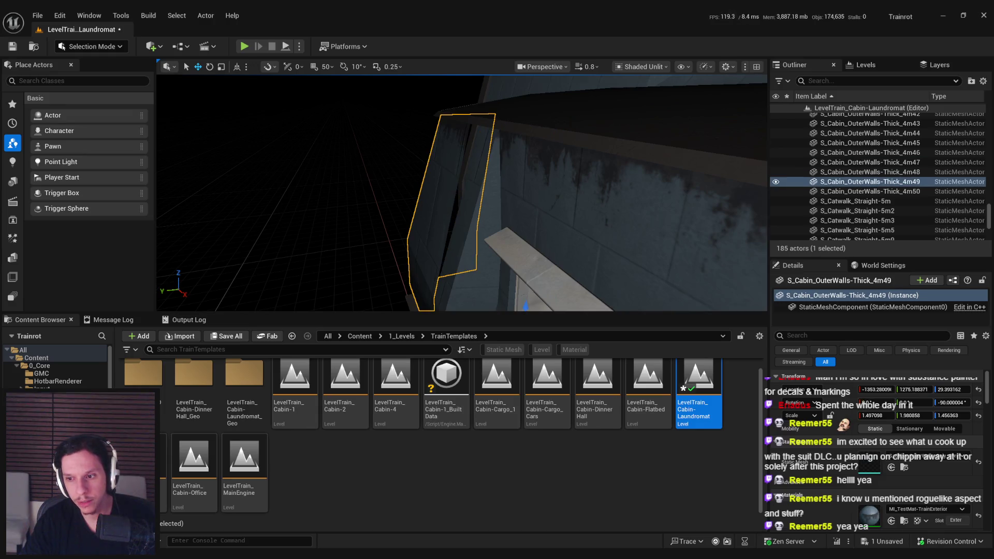
left_click_drag(523, 215, 523, 215)
mouse_move(460, 225)
left_mouse_down()
mouse_move(470, 198)
mouse_move(501, 198)
left_mouse_up()
left_click(470, 197)
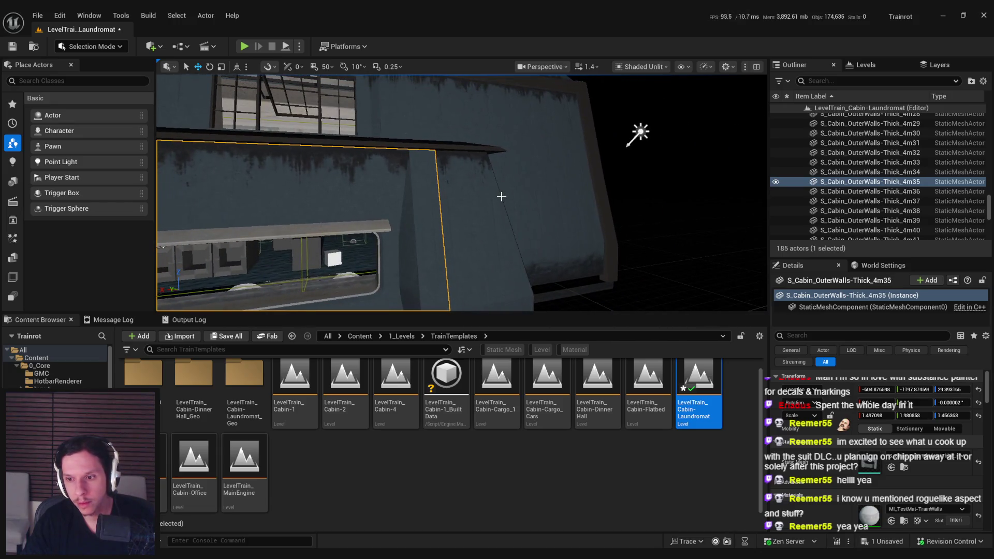
left_click(478, 201)
left_click(350, 201)
left_click(442, 204)
left_click(337, 209)
left_click_drag(336, 208, 337, 208)
Step: Scale wall piece 4m39 to about 1.98 × 1.50 × 1.46 and compare it with 4m38
left_click(518, 197)
mouse_move(518, 198)
left_mouse_down()
mouse_move(561, 195)
mouse_move(560, 207)
left_mouse_up()
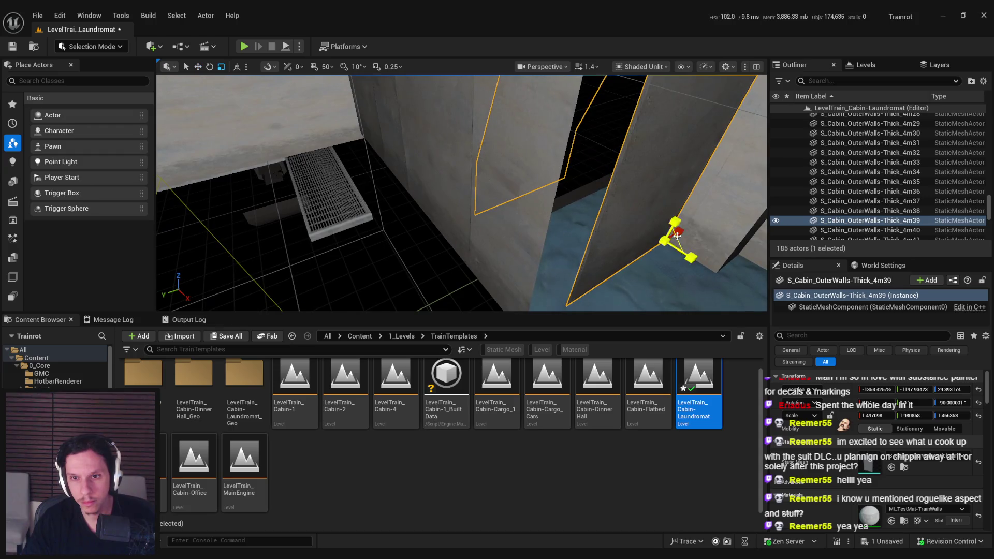
left_click_drag(626, 226, 541, 207)
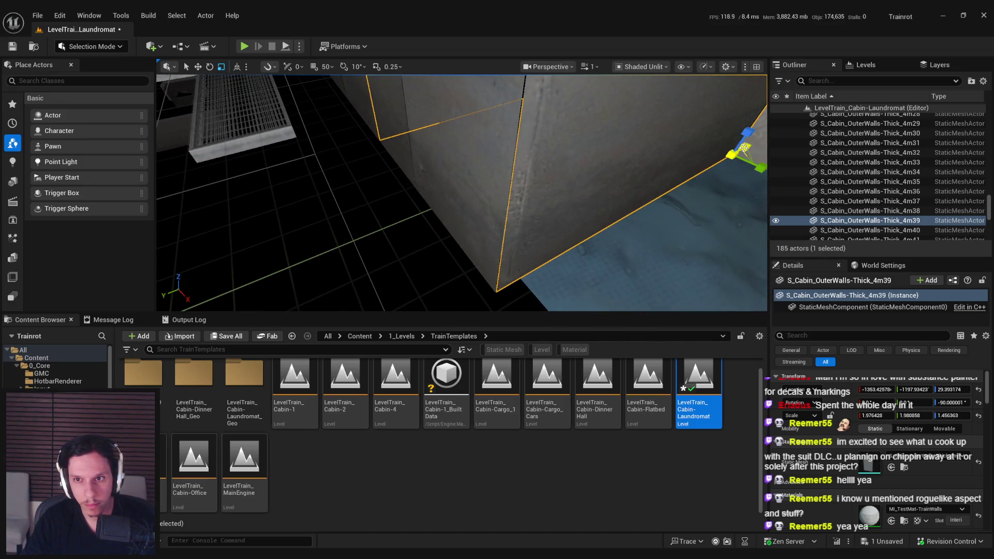
left_click_drag(744, 149, 744, 149)
mouse_move(472, 231)
left_mouse_down()
mouse_move(434, 229)
mouse_move(415, 204)
left_mouse_up()
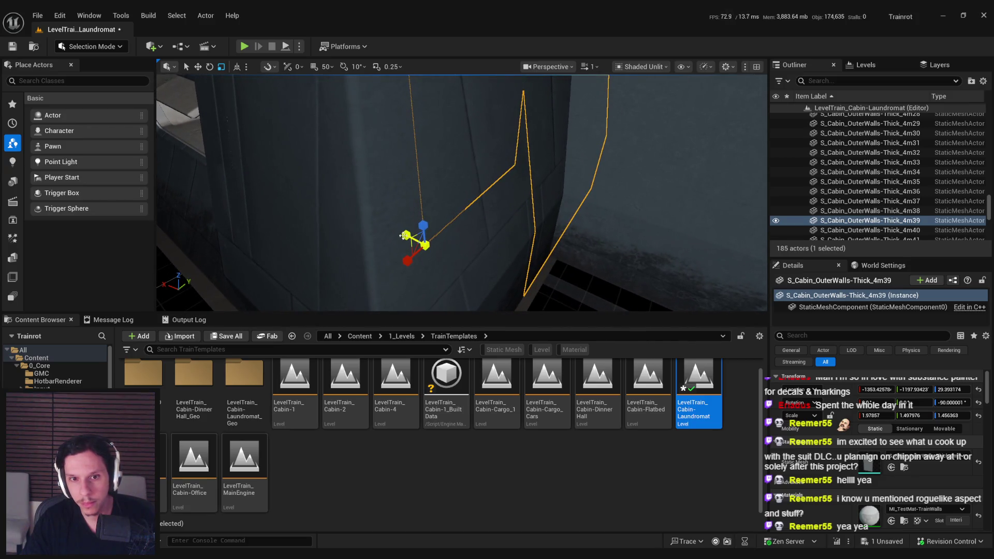
left_click(508, 270)
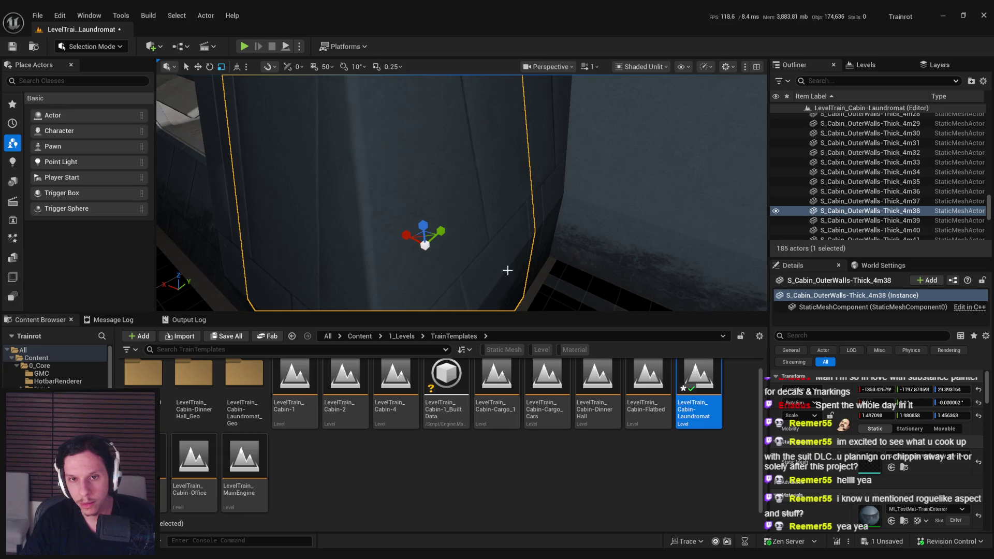
Step: Compare outer wall pieces 4m38 through 4m41 on the cabin exterior, framing 4m41
left_click(539, 211)
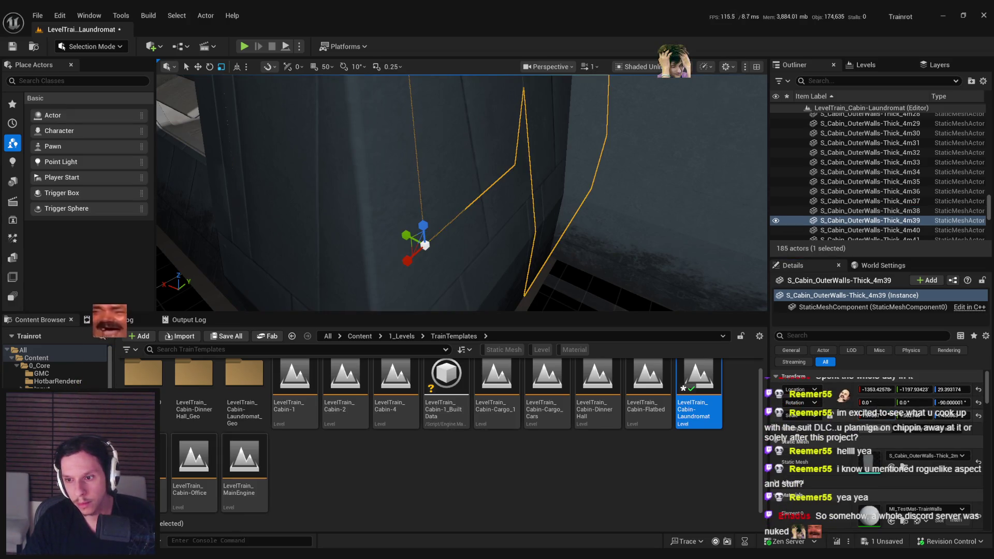
left_click(505, 256)
left_click(541, 214)
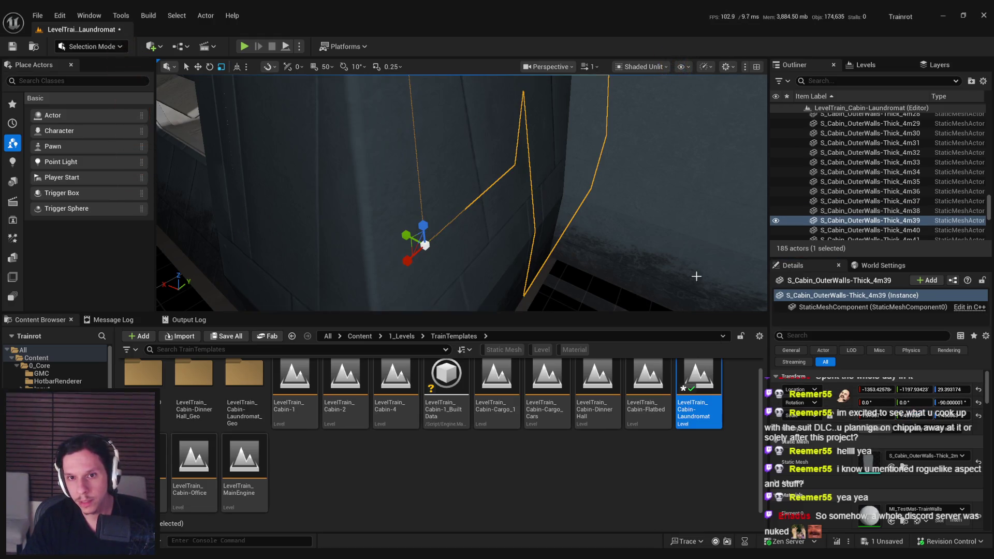
left_click_drag(566, 267, 466, 267)
left_click(430, 207)
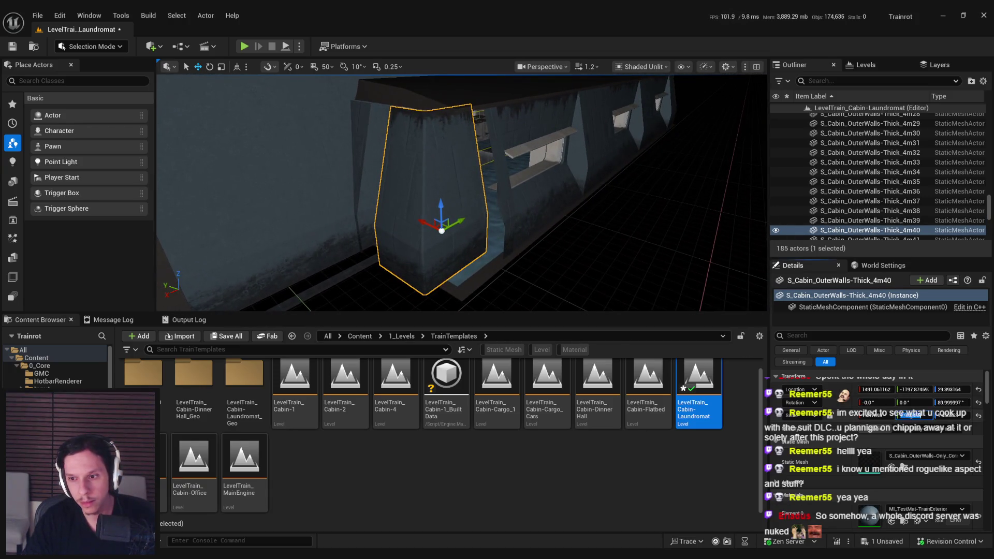
left_click(549, 217)
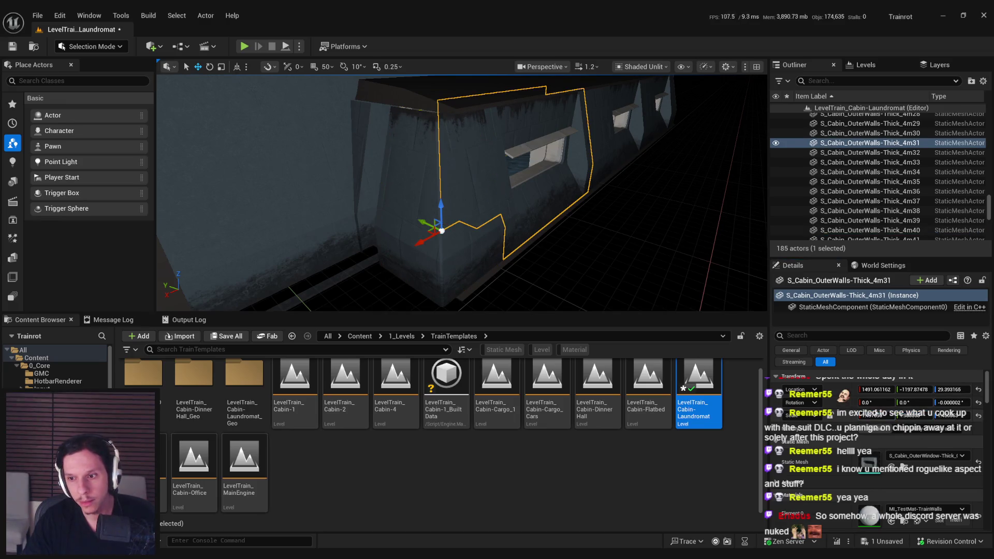
left_click(443, 255)
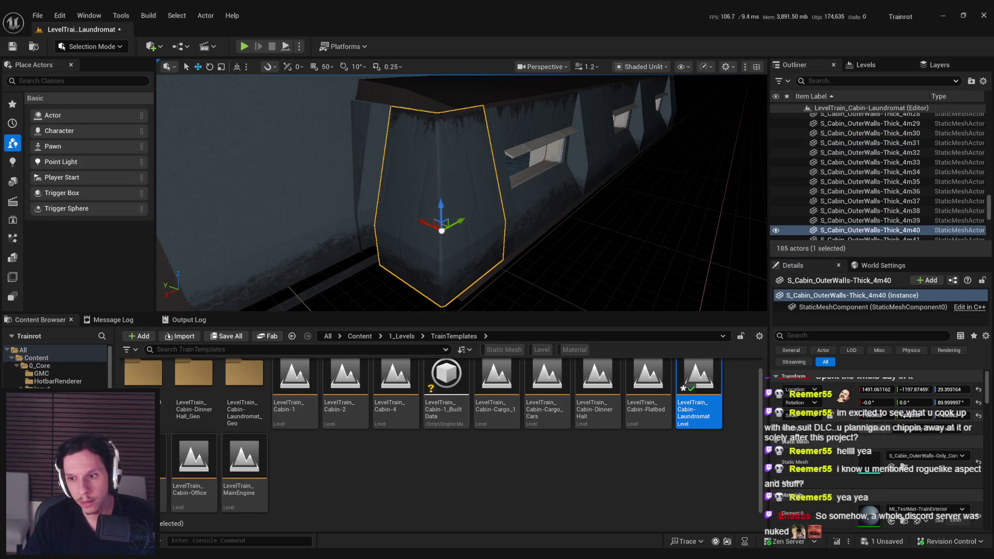
left_click(352, 218)
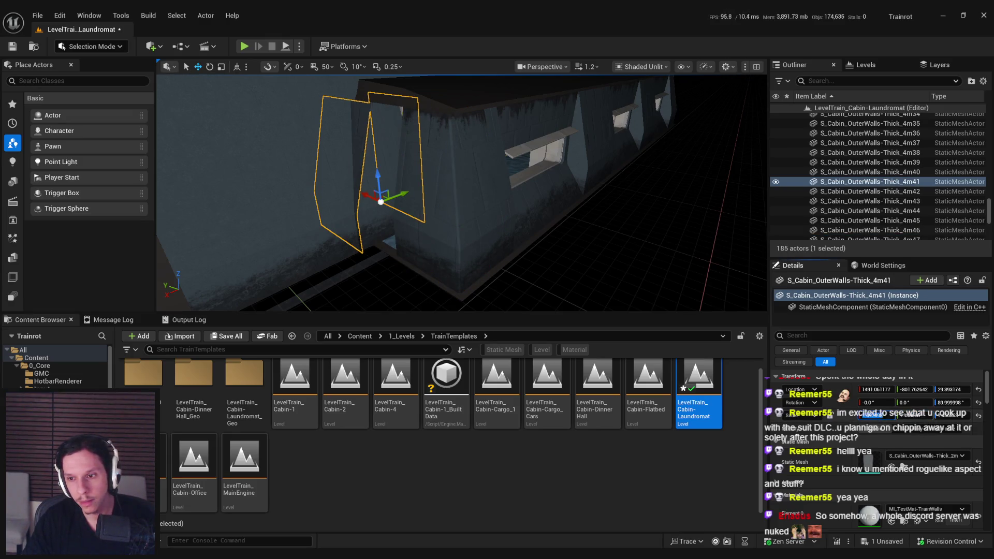
left_click(501, 222)
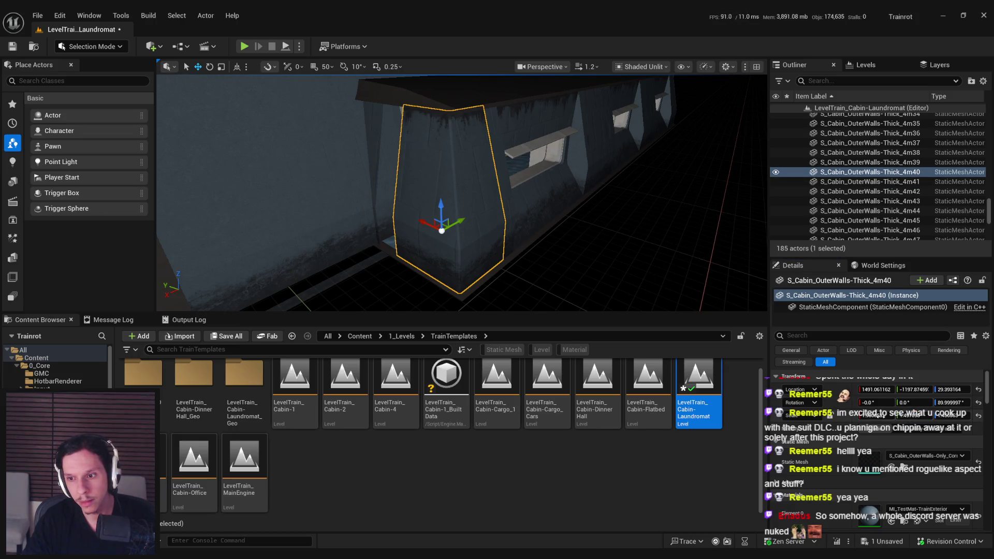
left_click(369, 163)
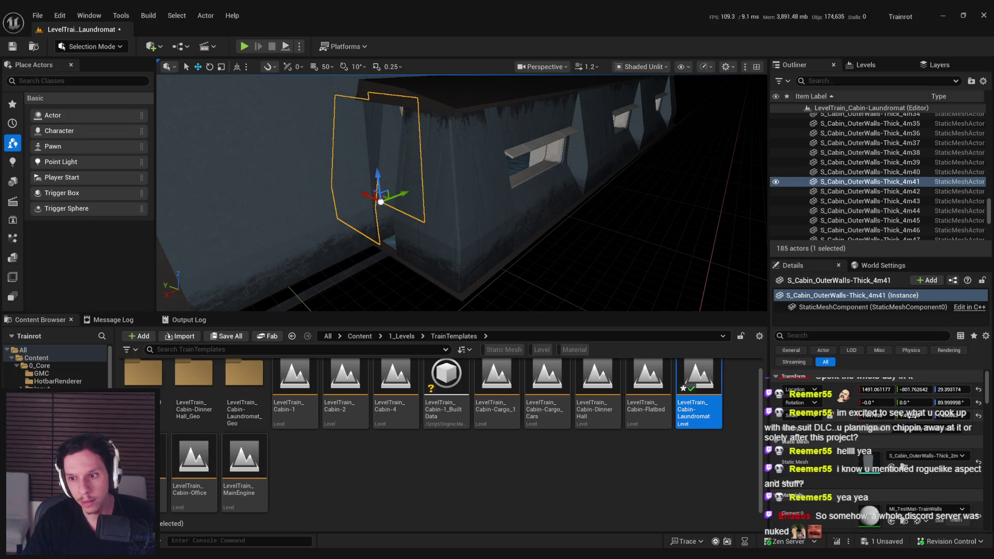
key("f")
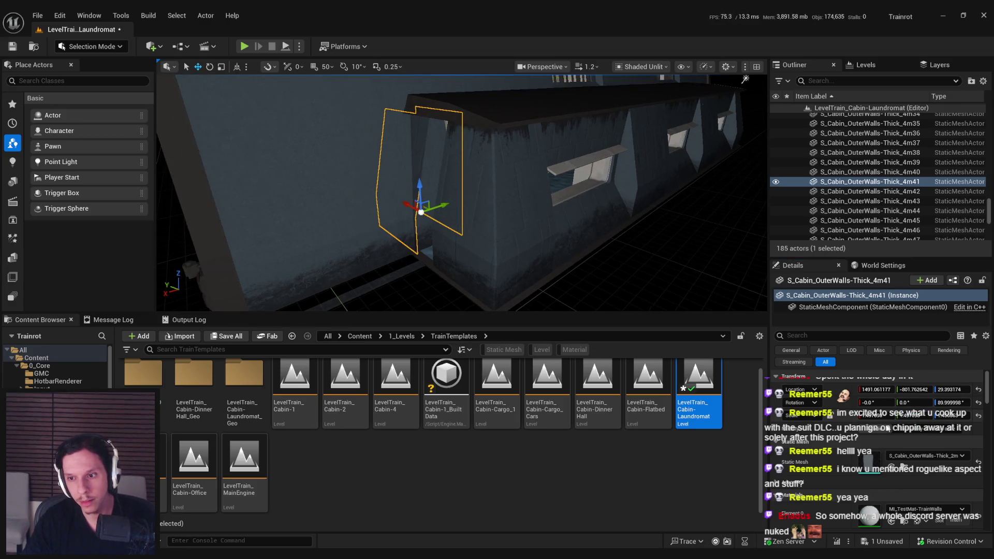
Step: Frame wall pieces 4m50 and 4m42 in turn, then clear the selection
mouse_move(548, 249)
left_mouse_down()
mouse_move(482, 207)
mouse_move(593, 237)
left_mouse_up()
left_click(593, 237)
key("f")
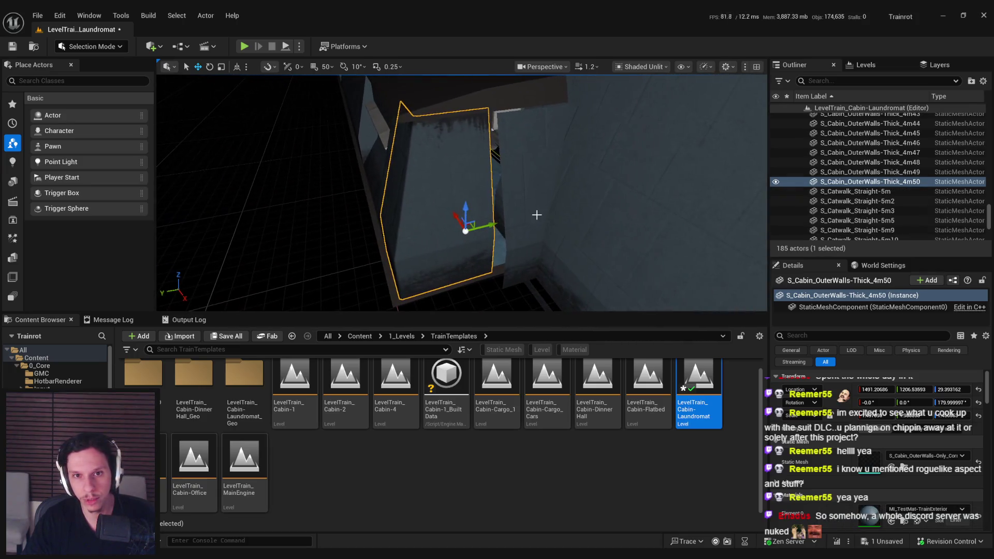
left_click(517, 180)
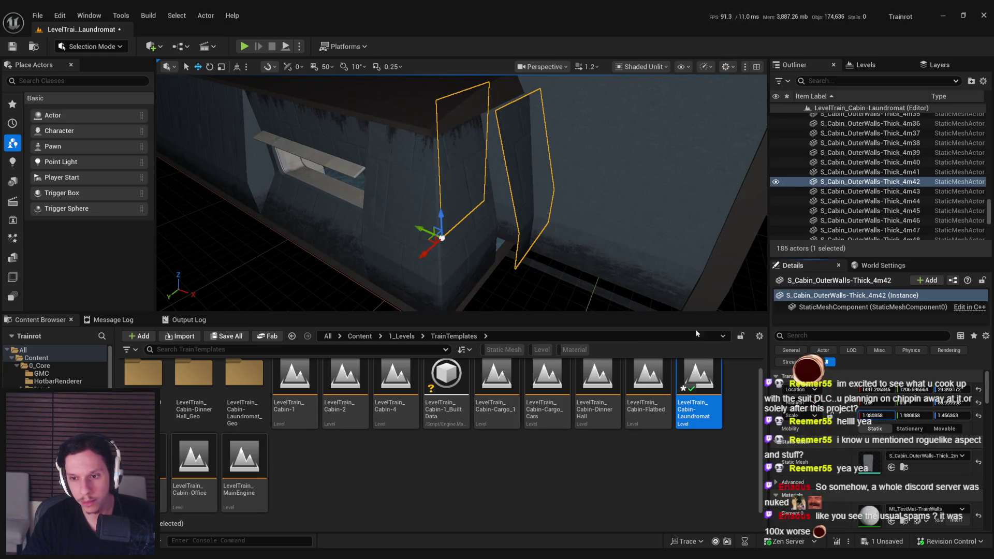
key("ctrl+z")
key("ctrl+y")
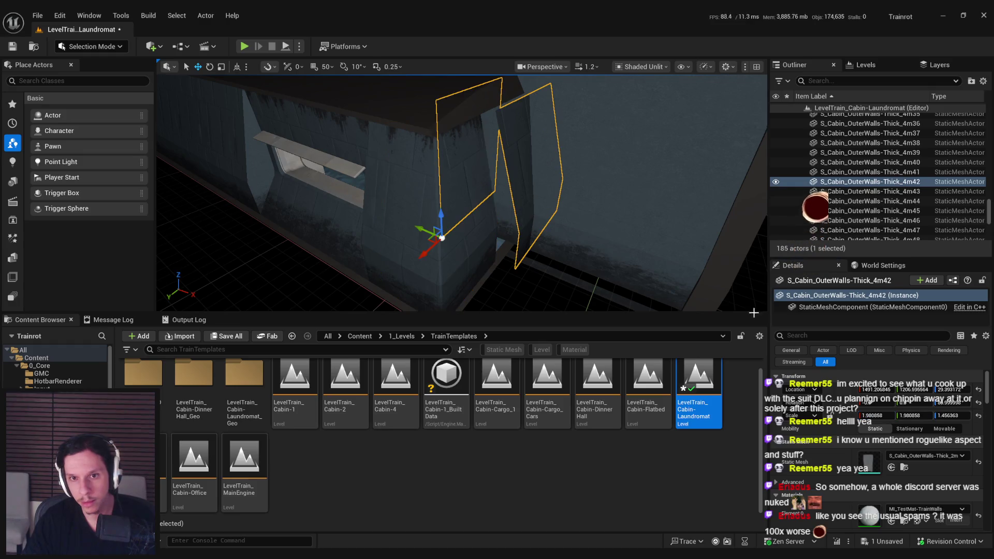
left_click(509, 290)
left_click_drag(509, 290, 507, 287)
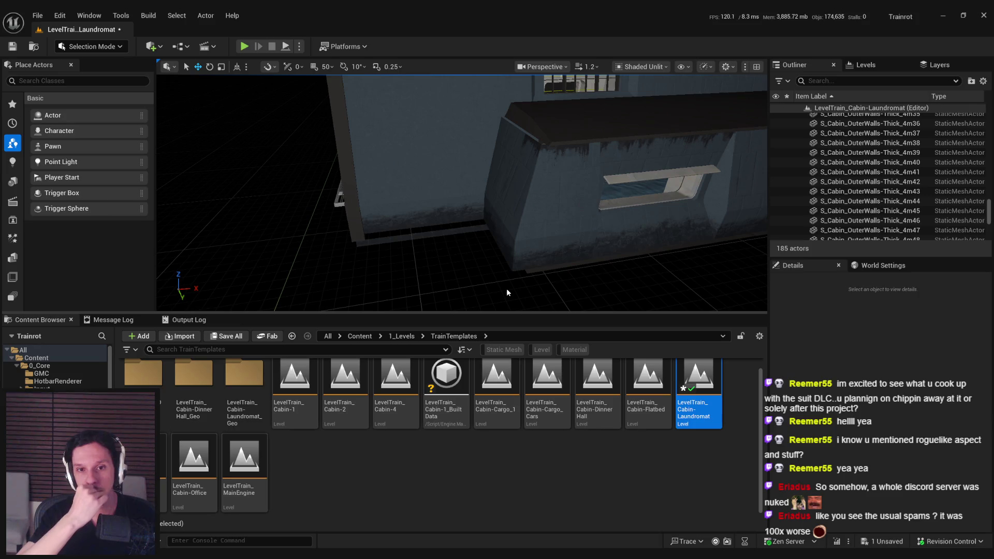
Step: Select walls 4m49 and 4m47, undo the last scale change, and view 4m49 from outside
left_click(507, 292)
left_click_drag(507, 292, 507, 292)
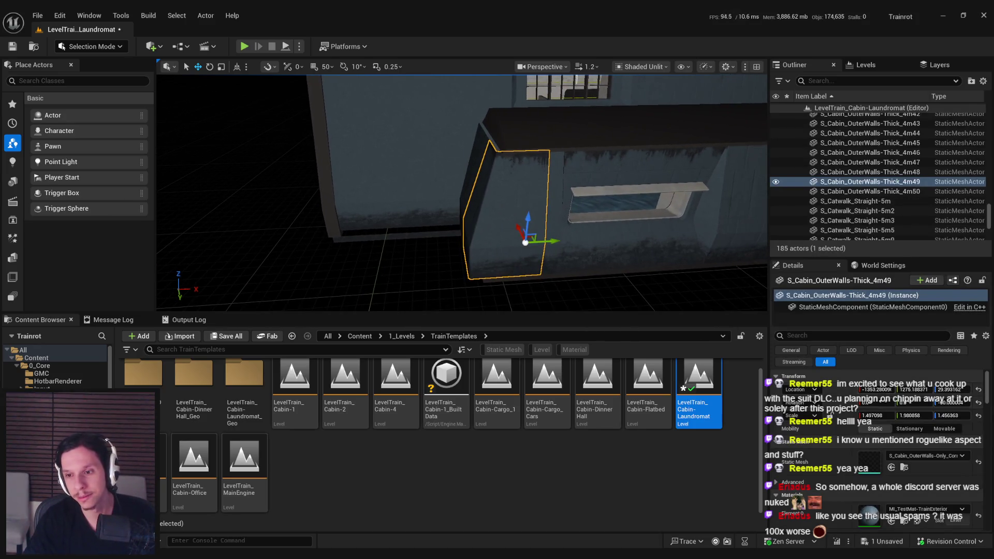
left_click_drag(683, 316, 683, 317)
left_click(629, 236)
left_click_drag(629, 236, 639, 256)
key("ctrl+z")
left_click(492, 233)
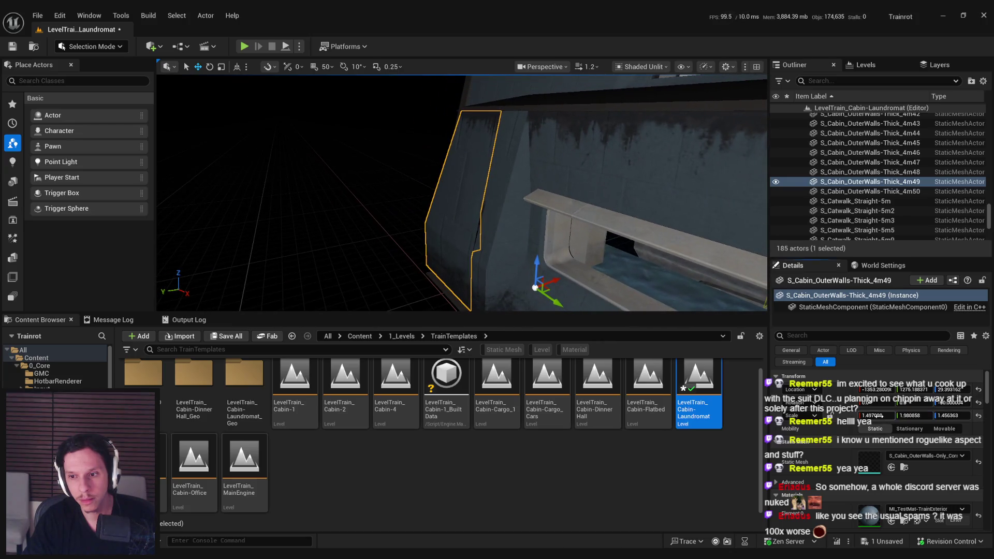
left_click_drag(561, 260, 508, 256)
left_click(561, 260)
key("ctrl+z")
left_click_drag(637, 238, 622, 248)
scroll(626, 245, "down", 1)
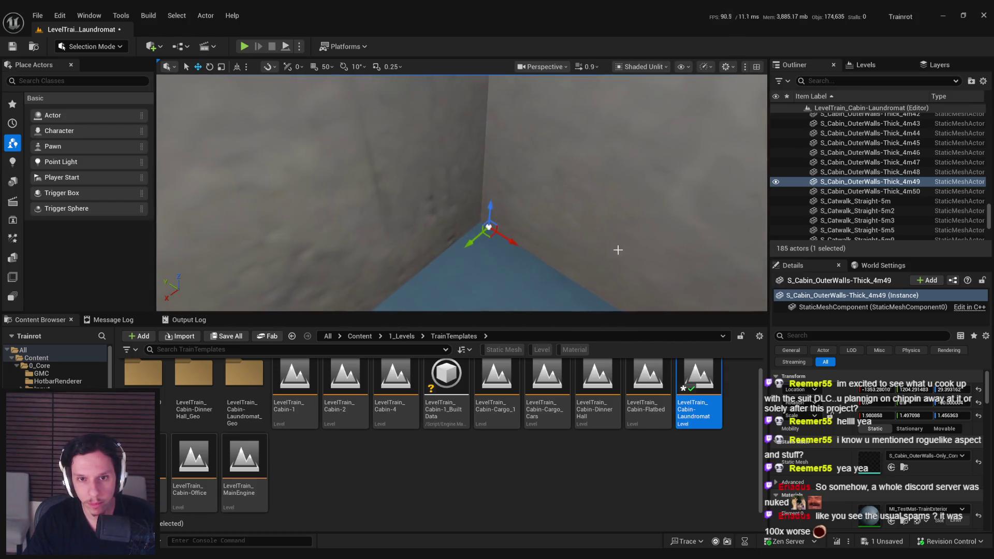
mouse_move(491, 236)
left_mouse_down()
mouse_move(499, 229)
mouse_move(479, 225)
mouse_move(461, 237)
mouse_move(470, 263)
left_mouse_up()
Step: Widen outer wall 4m48 to about 1.58 scale and orbit around it to check the fit
left_click(479, 224)
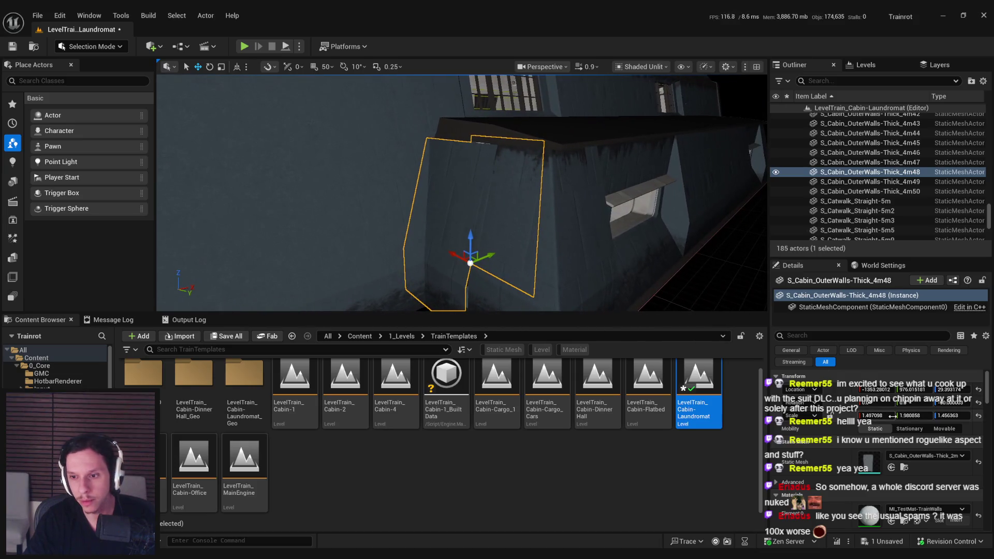
key("Return")
left_click(528, 264)
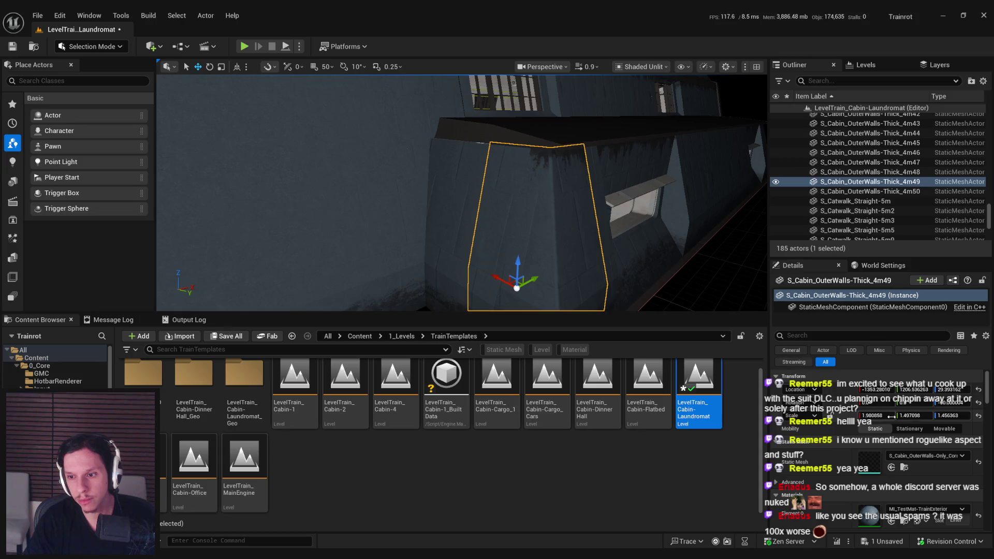
left_click(433, 242)
key("f")
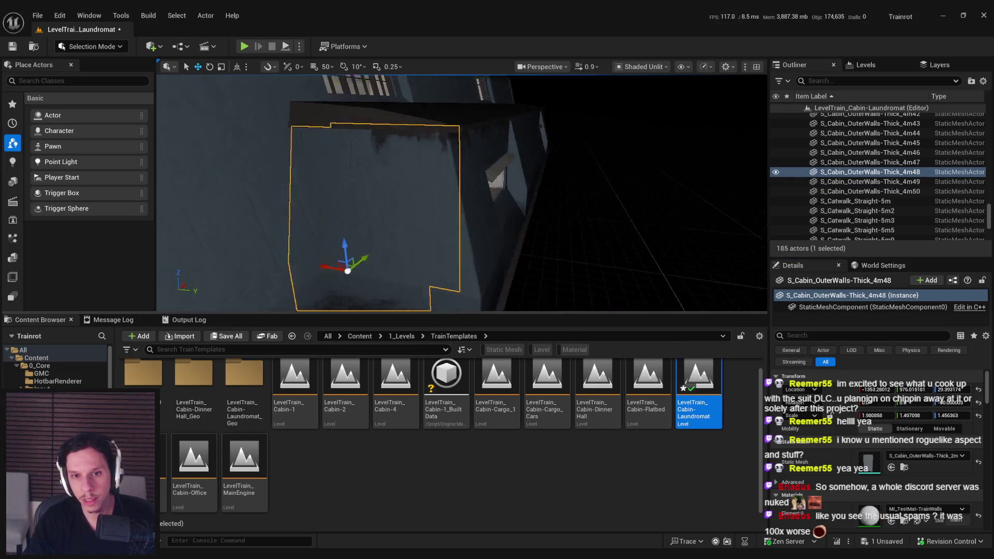
mouse_move(496, 295)
left_mouse_down()
mouse_move(506, 264)
mouse_move(533, 260)
left_mouse_up()
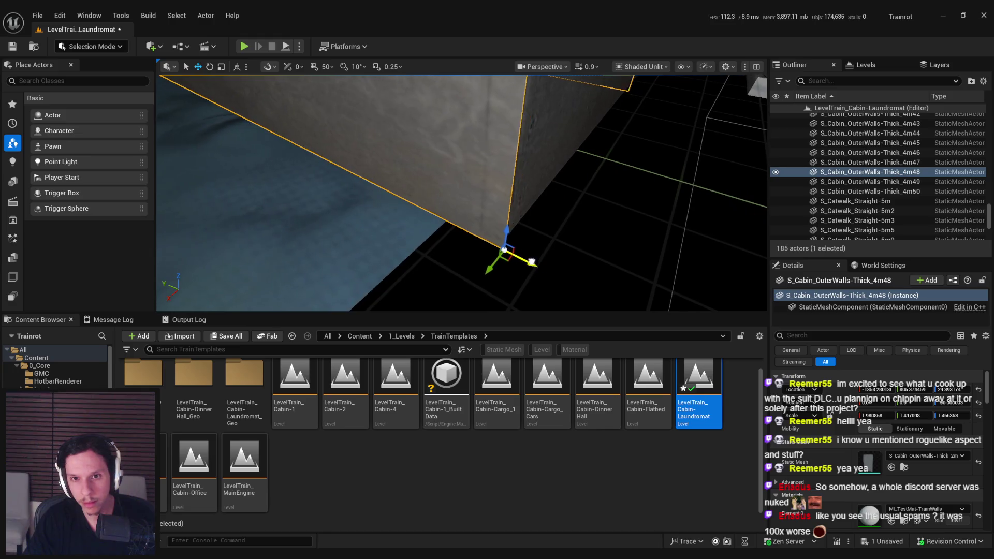
left_click(518, 263)
scroll(414, 207, "down", 10)
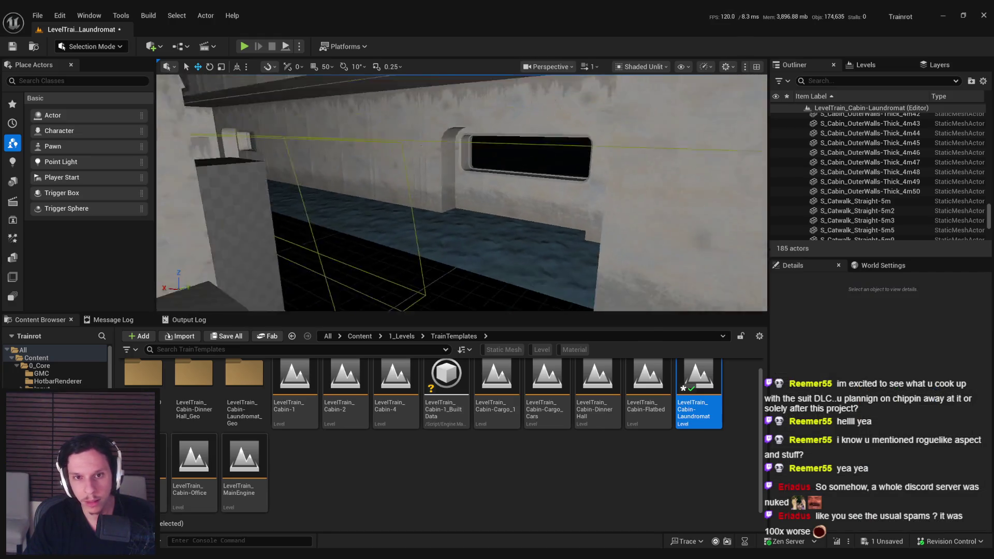
left_click_drag(327, 269, 336, 290)
mouse_move(507, 259)
left_mouse_down()
mouse_move(507, 239)
mouse_move(511, 279)
left_mouse_up()
Step: Scale the floor S_Cabin-Floor_01 to 1.5 in X and 2.0 in Y
left_click(506, 238)
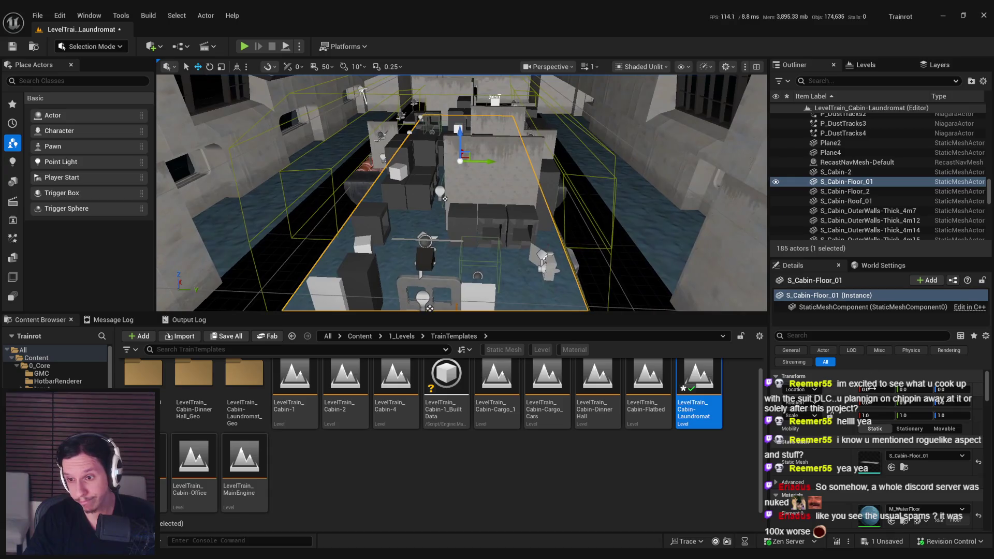
type("1.5")
key("Return")
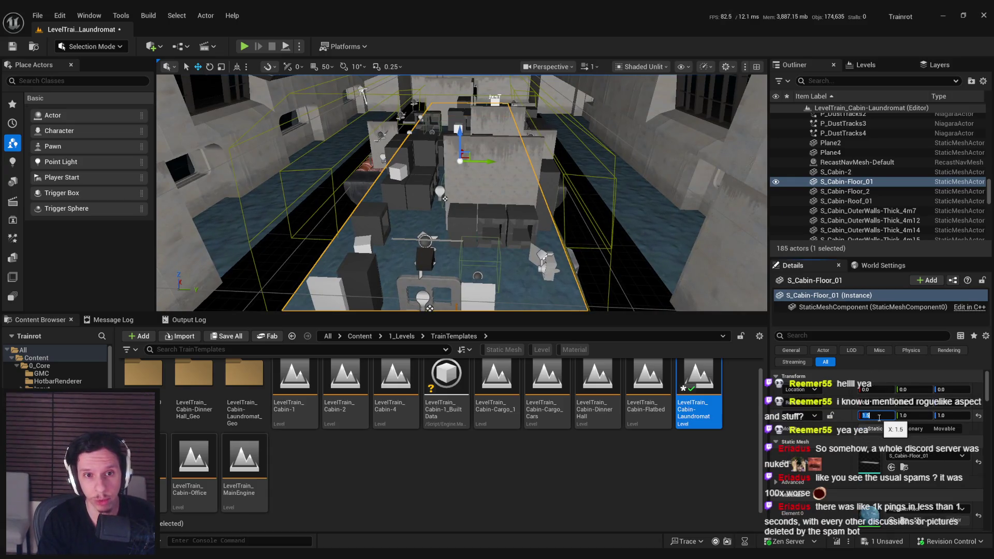
key("Return")
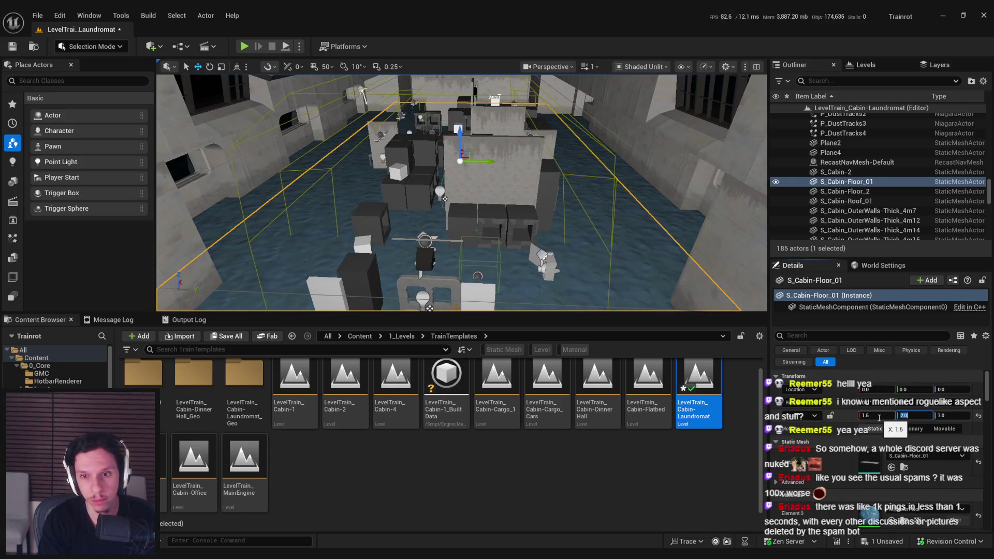
left_click_drag(659, 263, 659, 290)
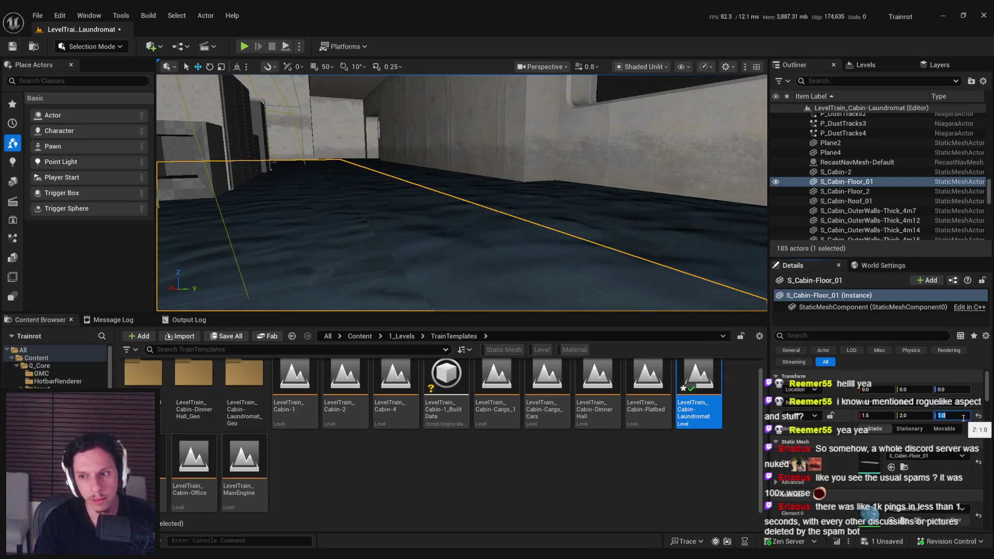
Step: Fly back through the train past the water plane and cabin shell to check the floor
left_click(552, 260)
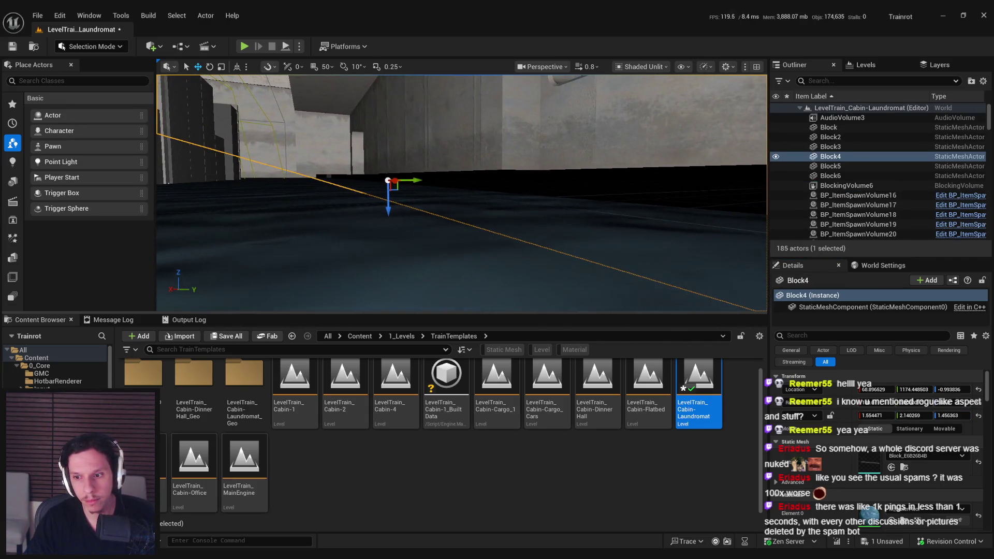
key("Down")
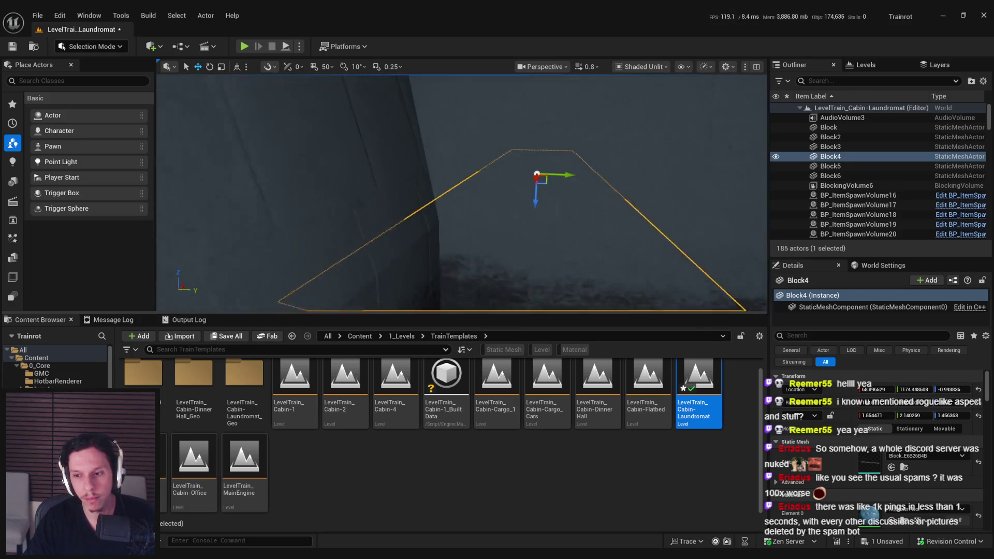
key("Down")
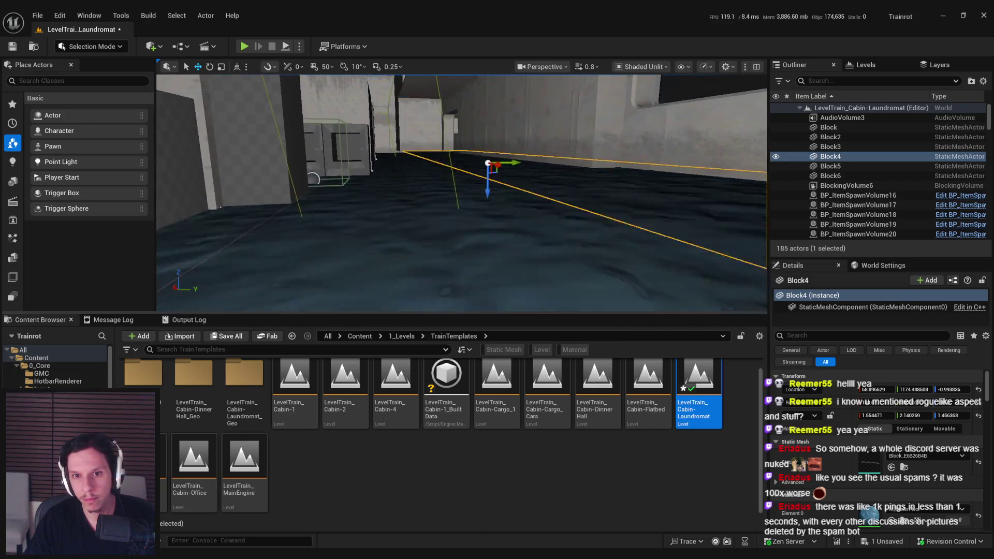
key("Down")
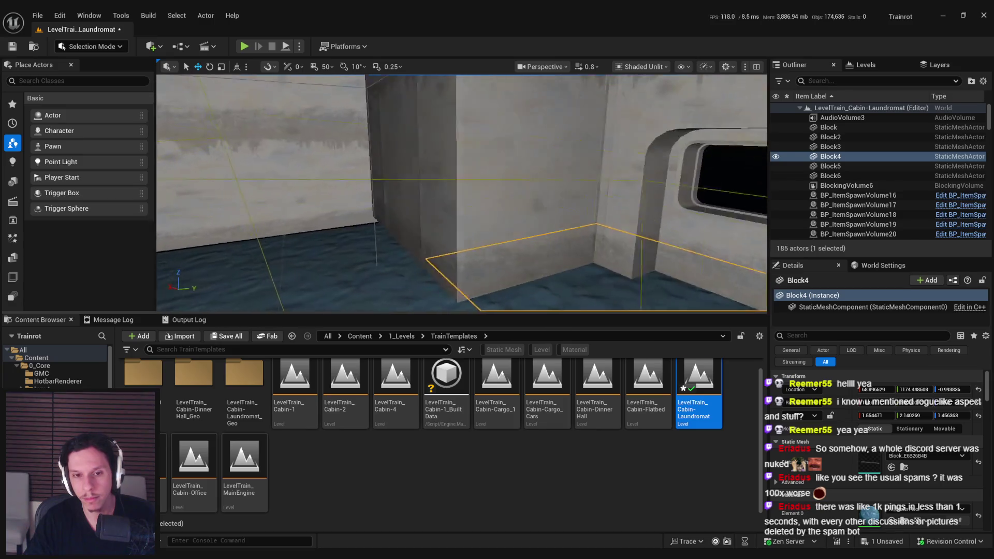
left_click(482, 238)
key("Up")
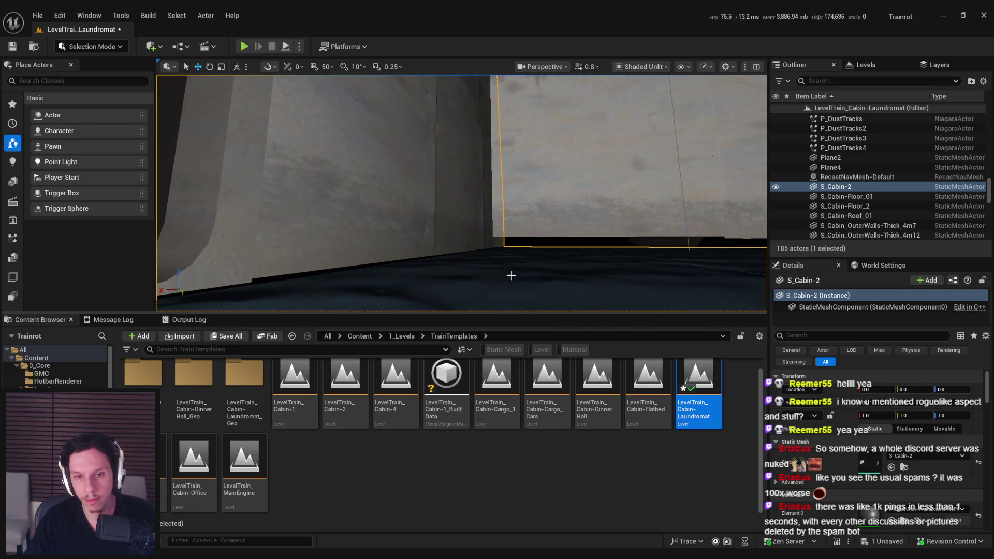
Step: Reselect S_Cabin-Floor_01 and check its edges against the outer walls
left_click(544, 219)
left_click(608, 236)
key("Left")
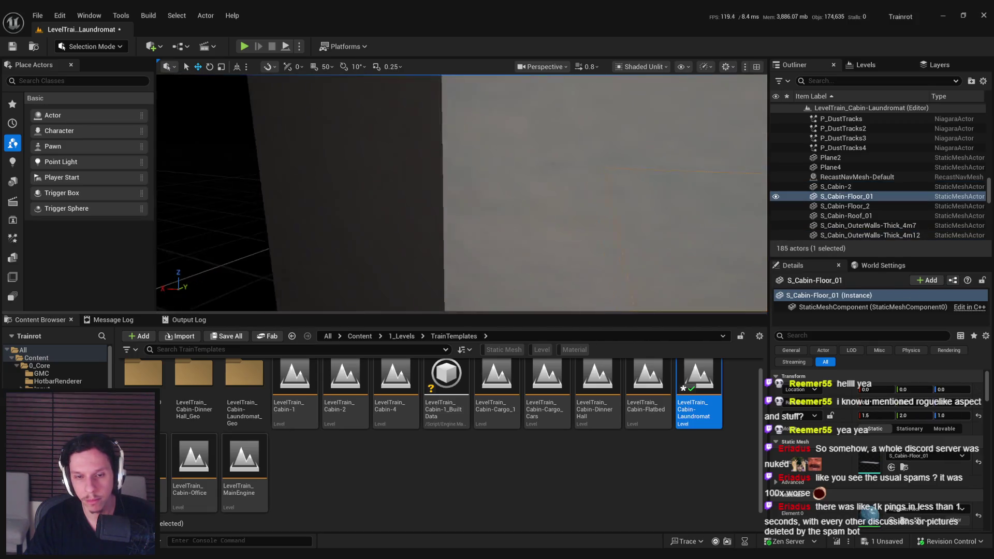
scroll(462, 193, "down", 1)
key("Right")
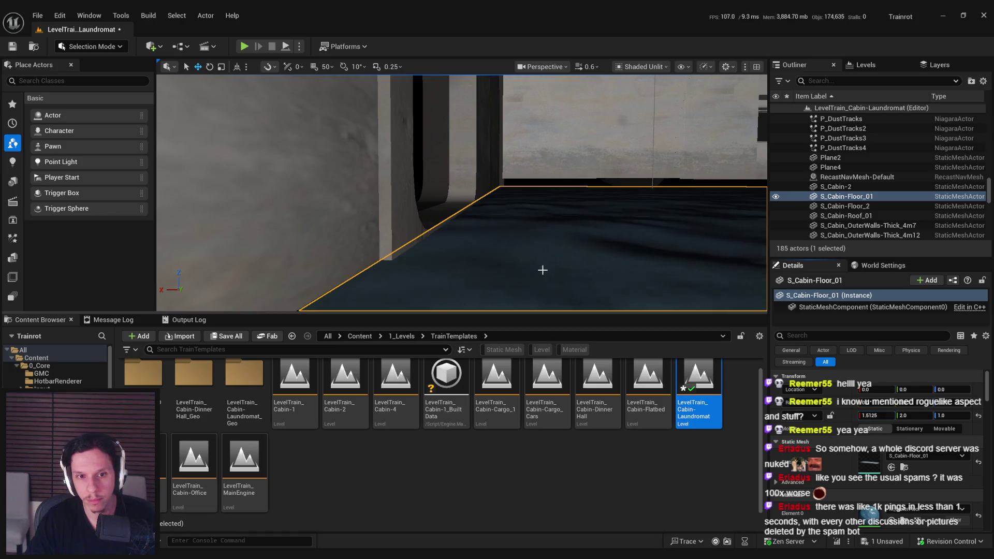
key("Down")
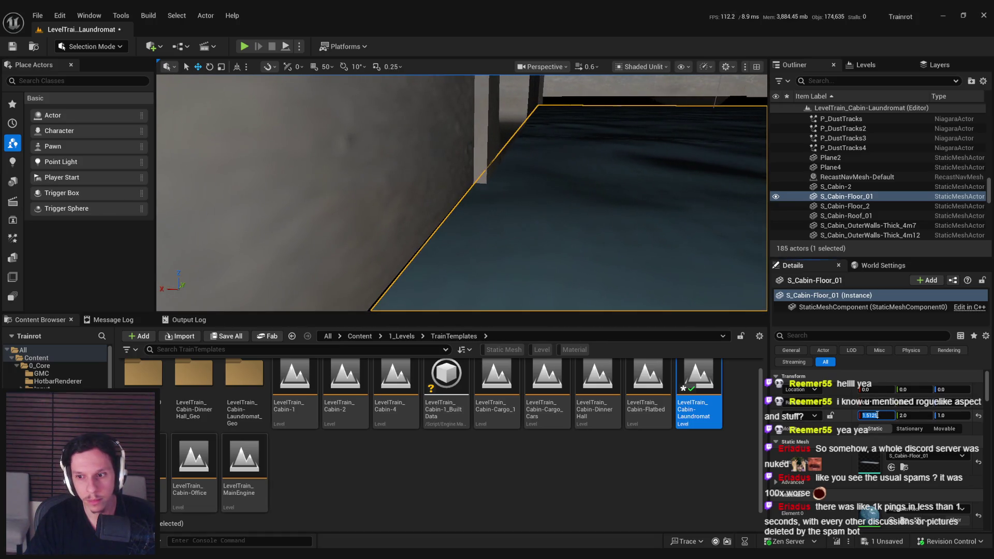
scroll(528, 261, "down", 2)
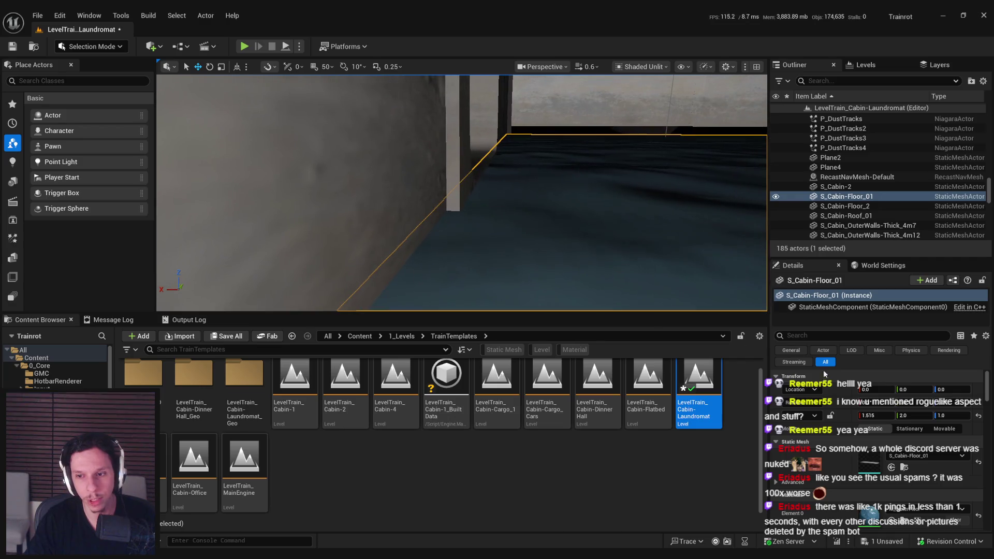
left_click(567, 128)
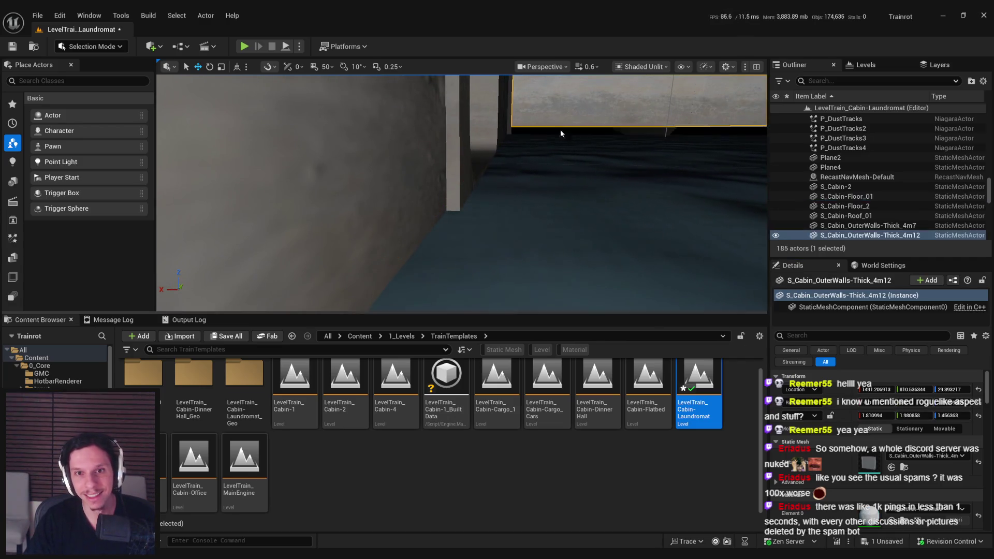
key("f")
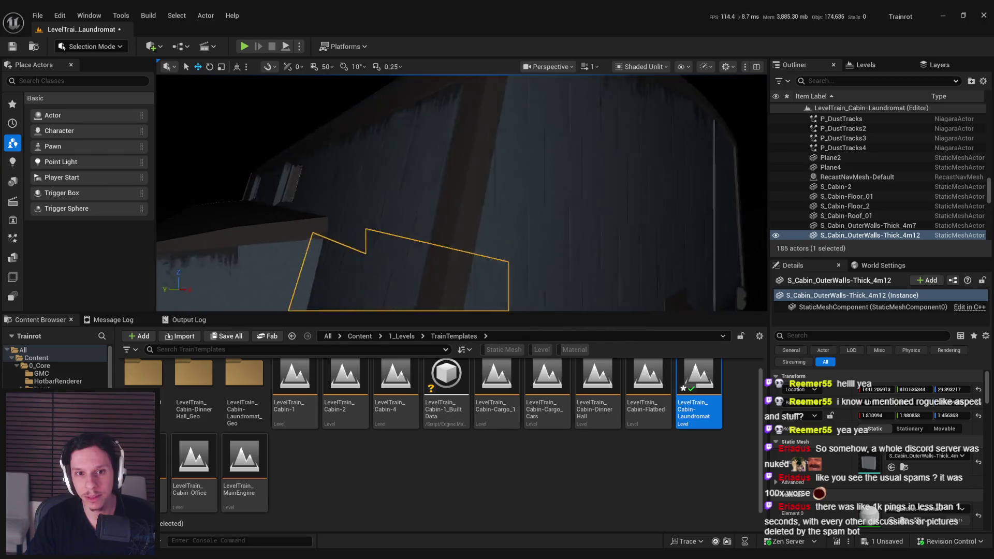
left_click(448, 195, "ctrl")
key("f")
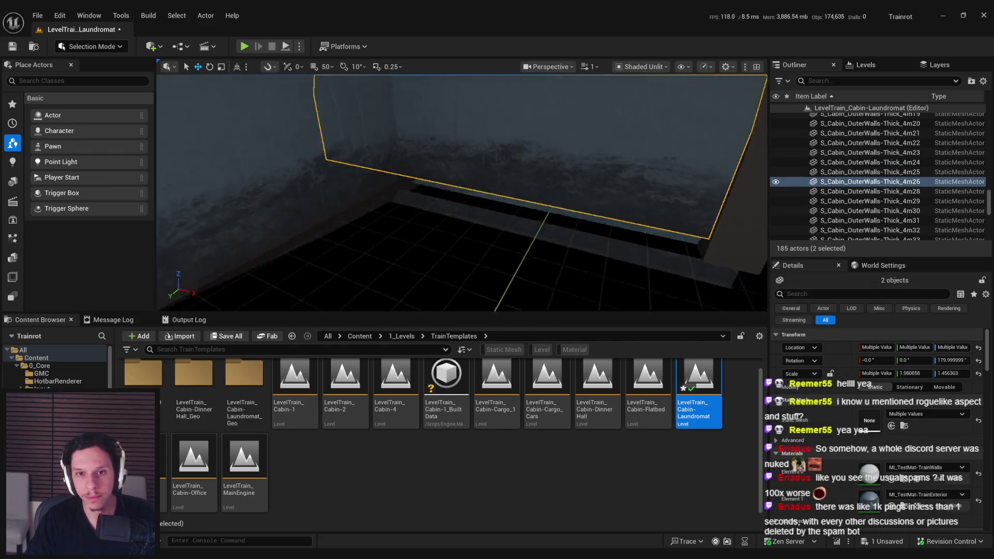
left_click(427, 263)
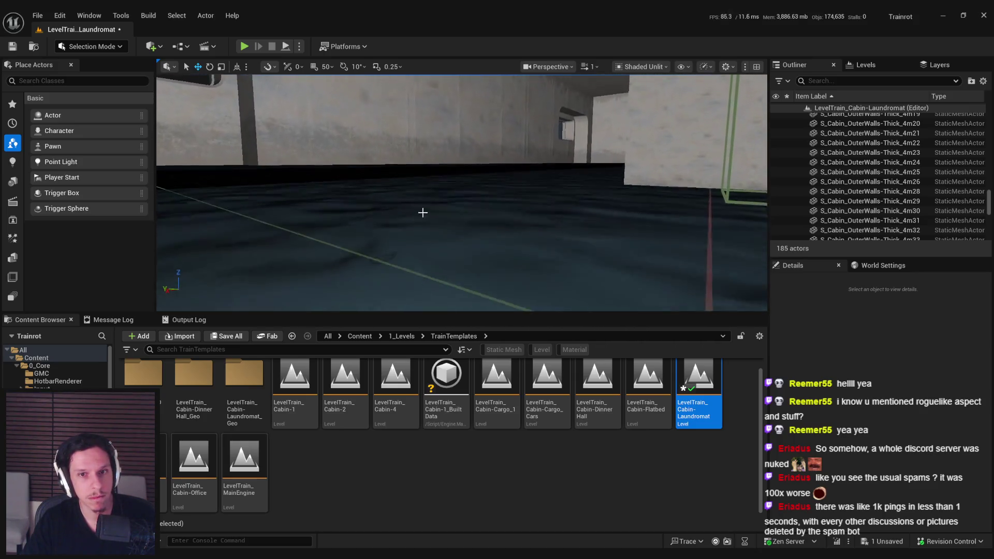
left_click(420, 163)
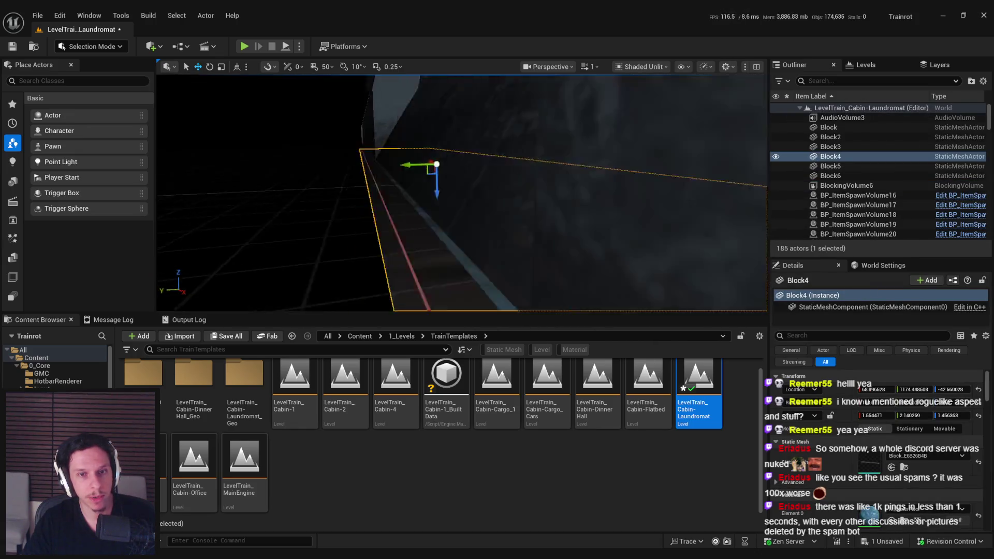
key("ctrl+z")
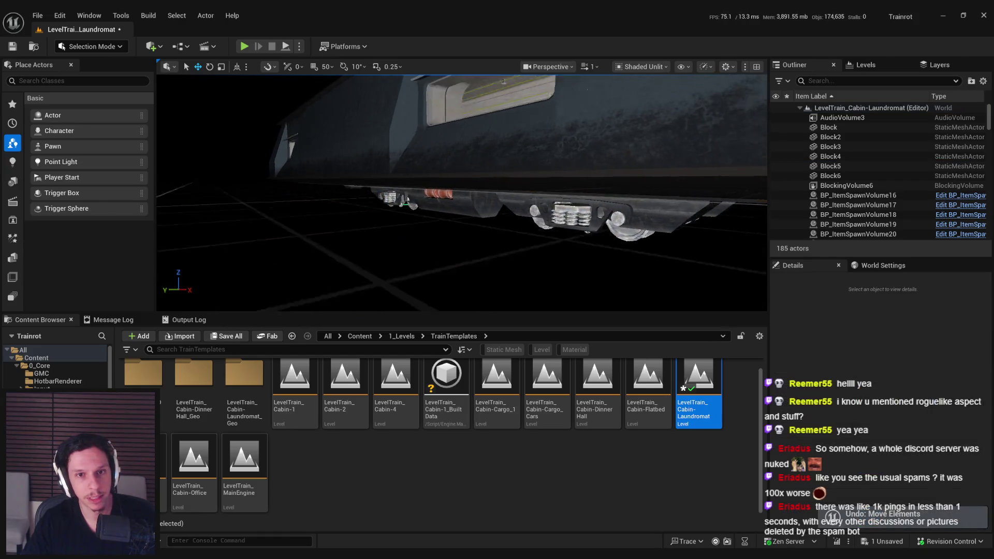
key("ctrl+y")
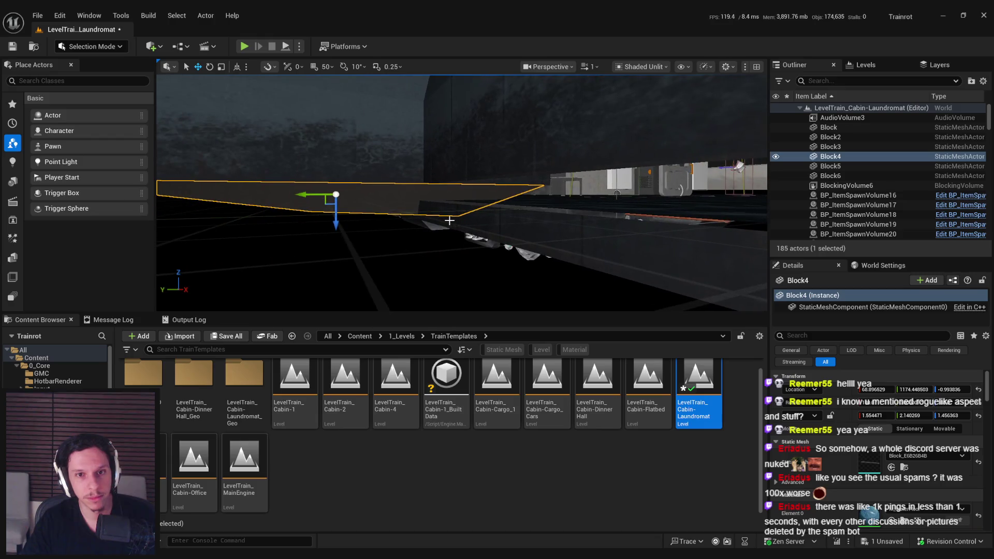
Step: Select the left-side outer wall pieces, including 4m25, and frame them
left_click_drag(449, 220, 265, 175)
left_click(492, 175, "ctrl")
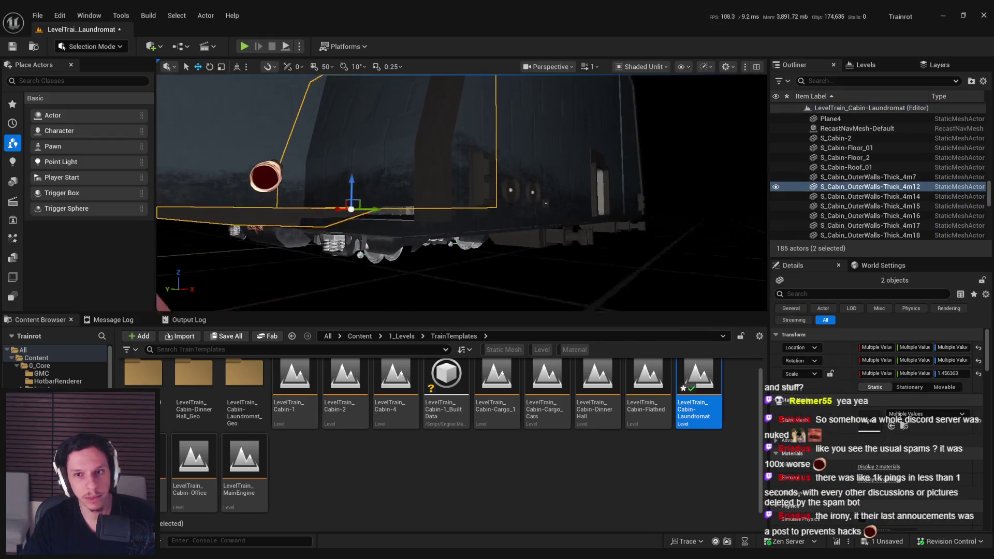
key("f")
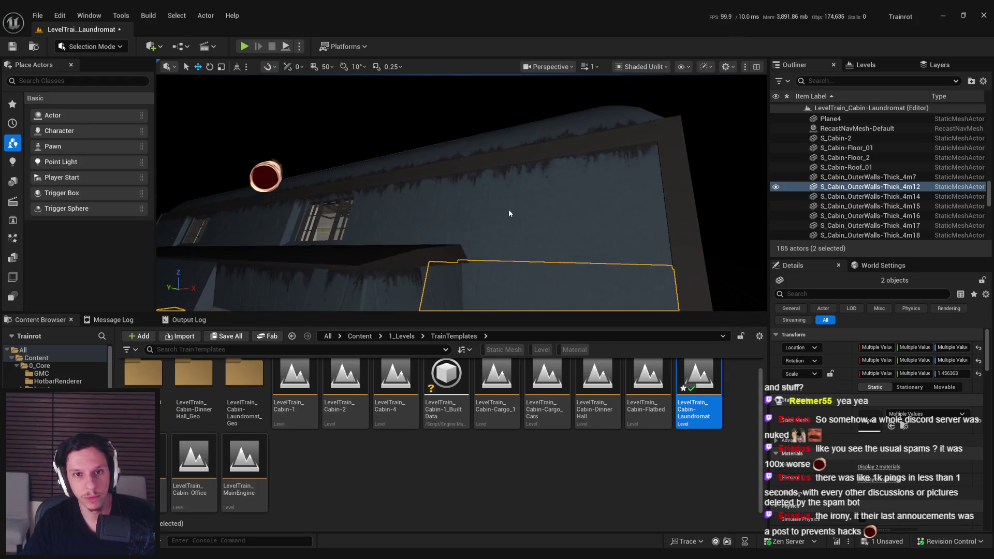
left_click(504, 217, "ctrl")
key("f")
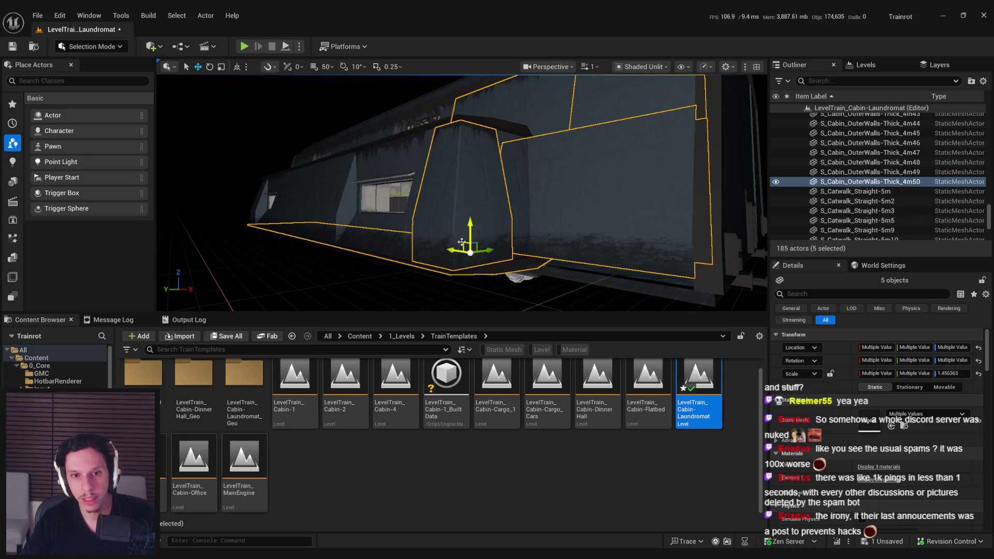
left_click_drag(475, 225, 361, 231)
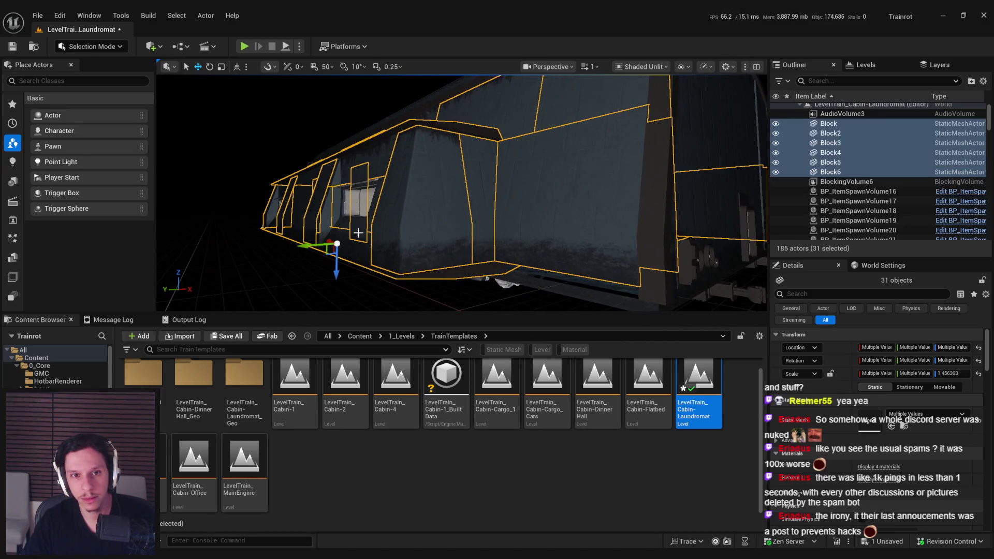
left_click(350, 241, "ctrl")
key("f")
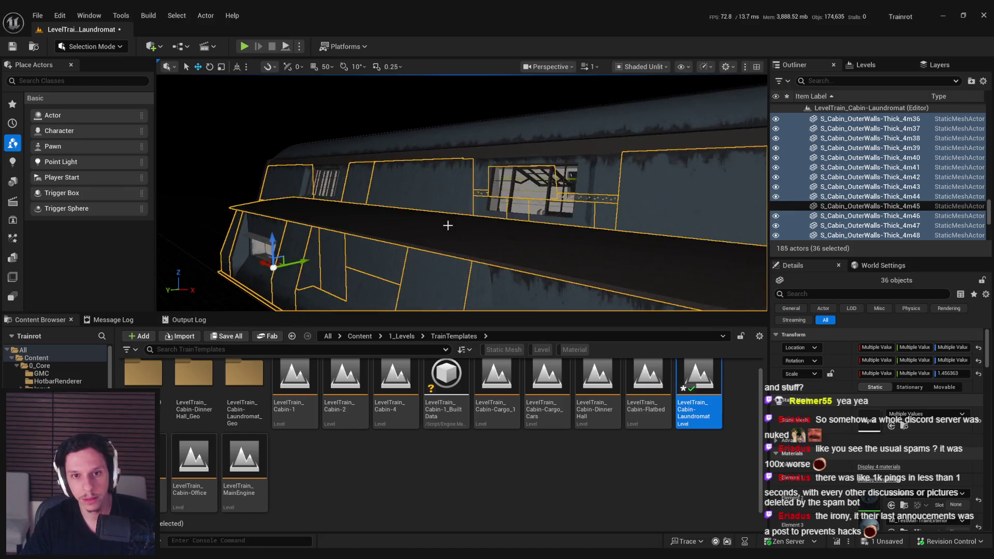
Step: Add the window piece and remaining wall panels, briefly hiding them to check the interior
left_click(482, 190, "ctrl")
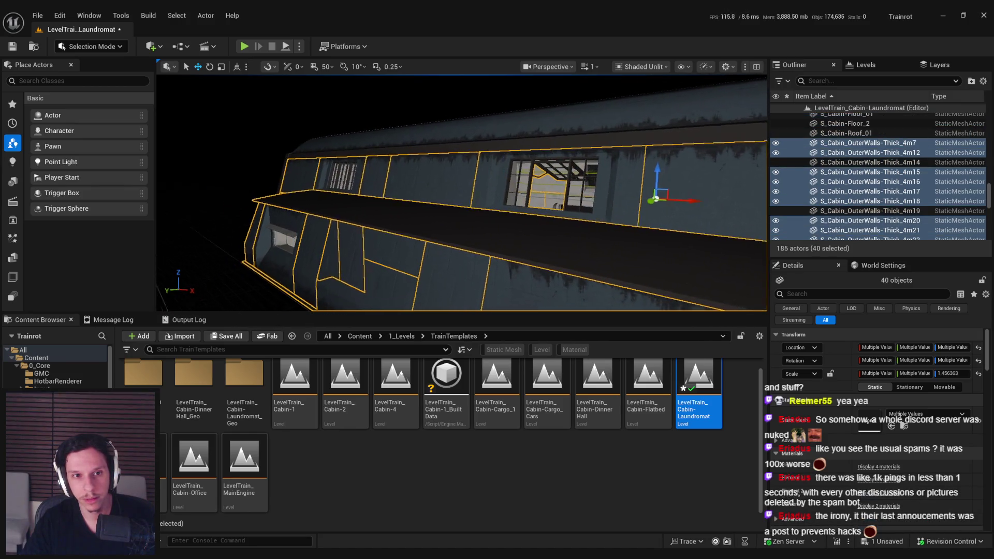
left_click(418, 224, "ctrl")
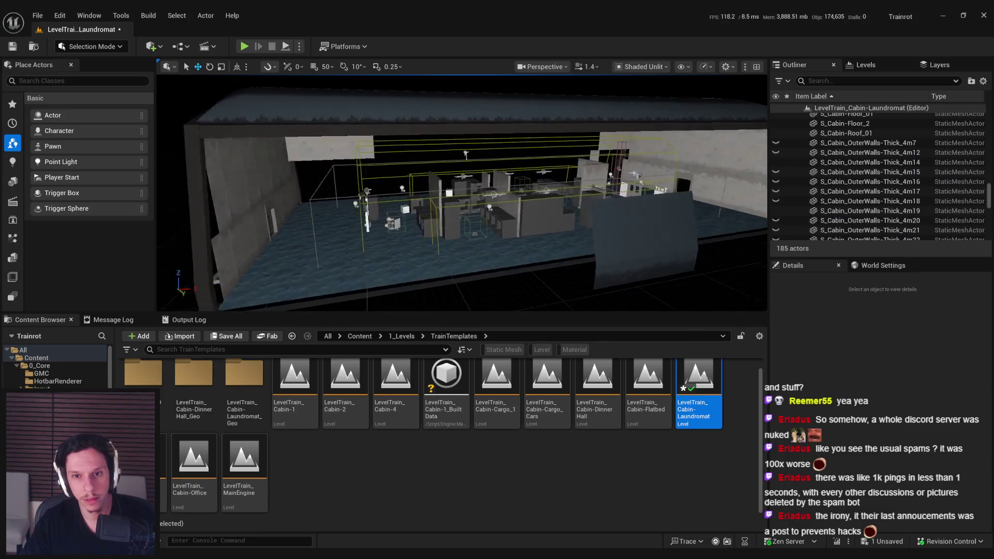
left_click(522, 231, "ctrl")
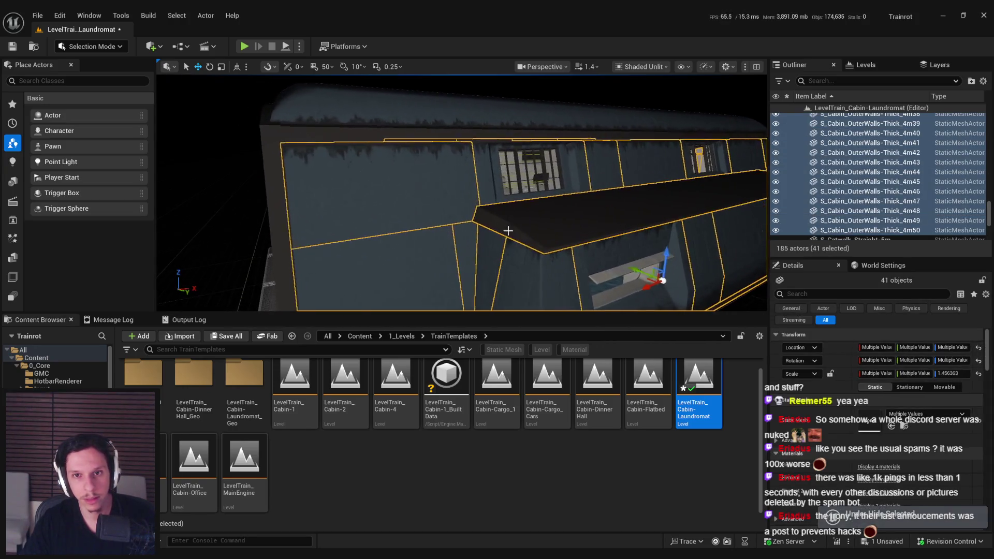
key("h")
key("ctrl+z")
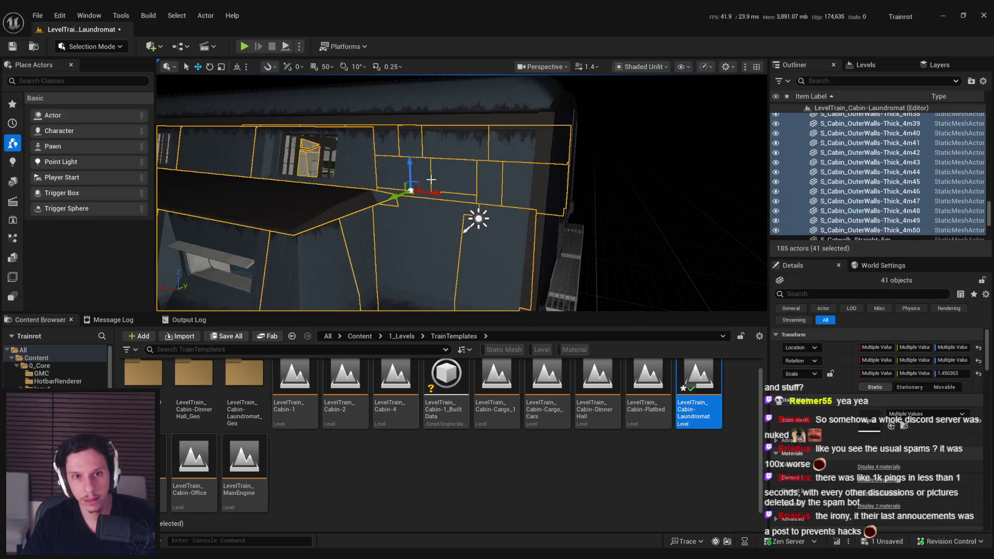
key("f")
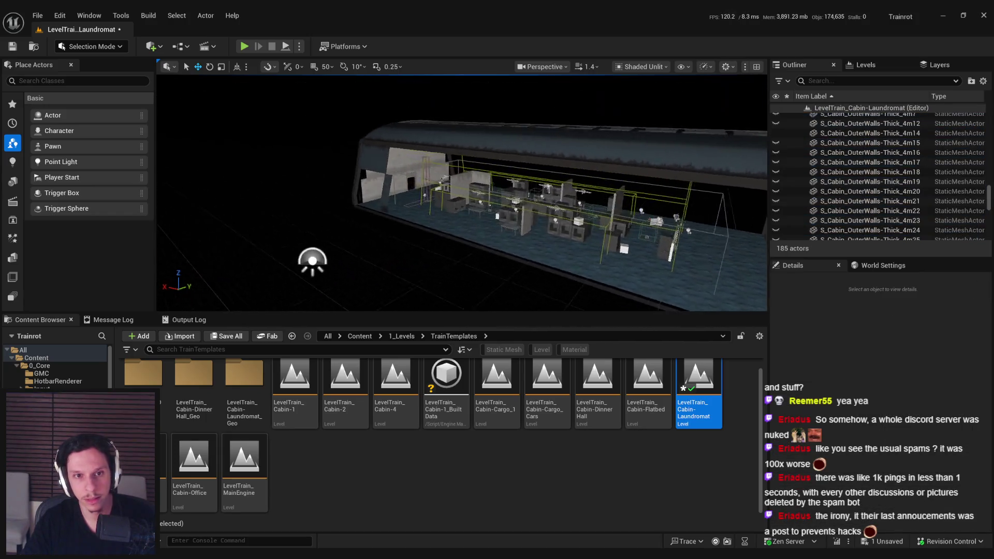
scroll(393, 163, "up", 5)
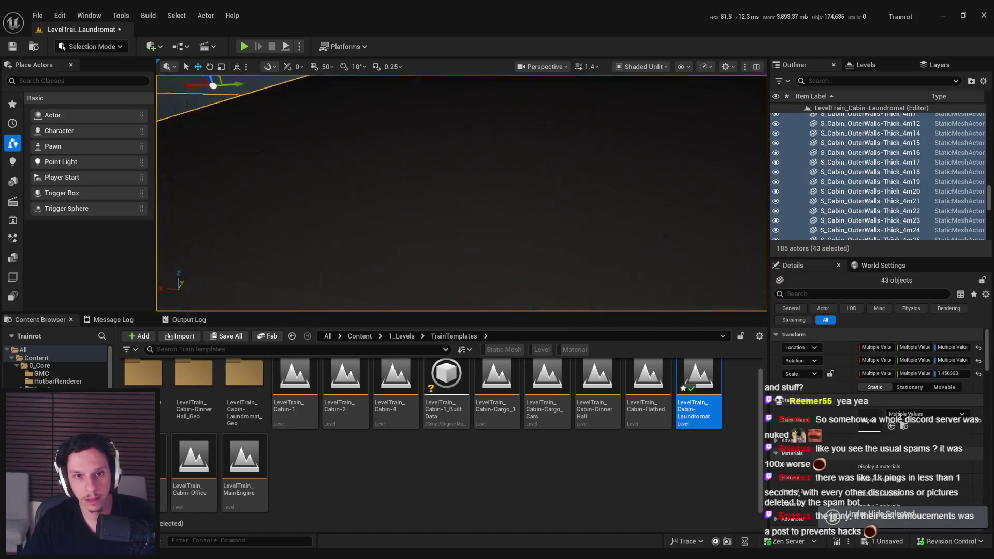
left_click(437, 205, "ctrl")
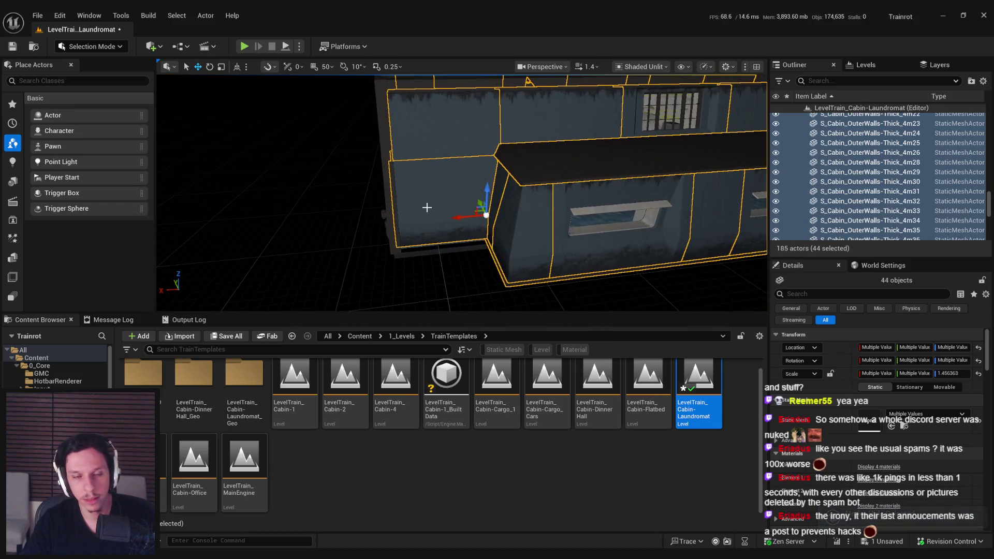
Step: Briefly hide the selected walls to check the interior, then restore them
scroll(436, 205, "down", 3)
scroll(438, 203, "down", 2)
key("h")
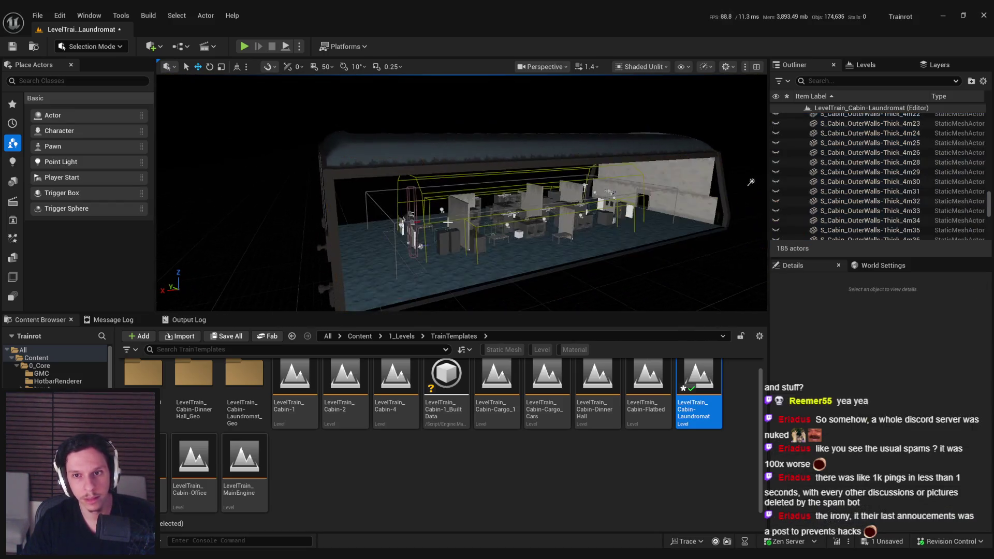
key("ctrl+z")
Step: Wrap the selected walls in an EUA_TransformBox via Scripted Actor Actions
right_click(450, 232)
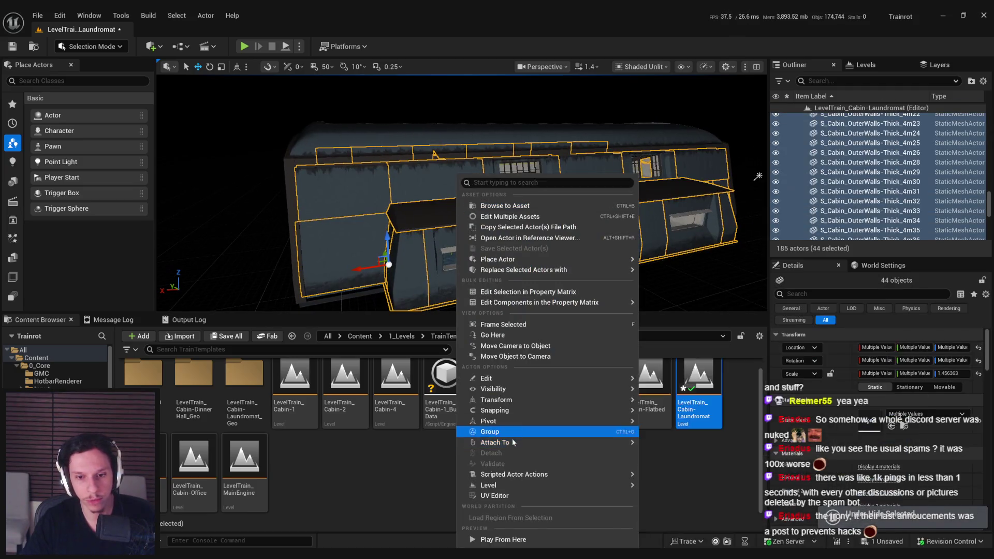
mouse_move(512, 474)
left_click(678, 488)
mouse_move(568, 213)
left_mouse_down()
mouse_move(546, 178)
mouse_move(601, 178)
left_mouse_up()
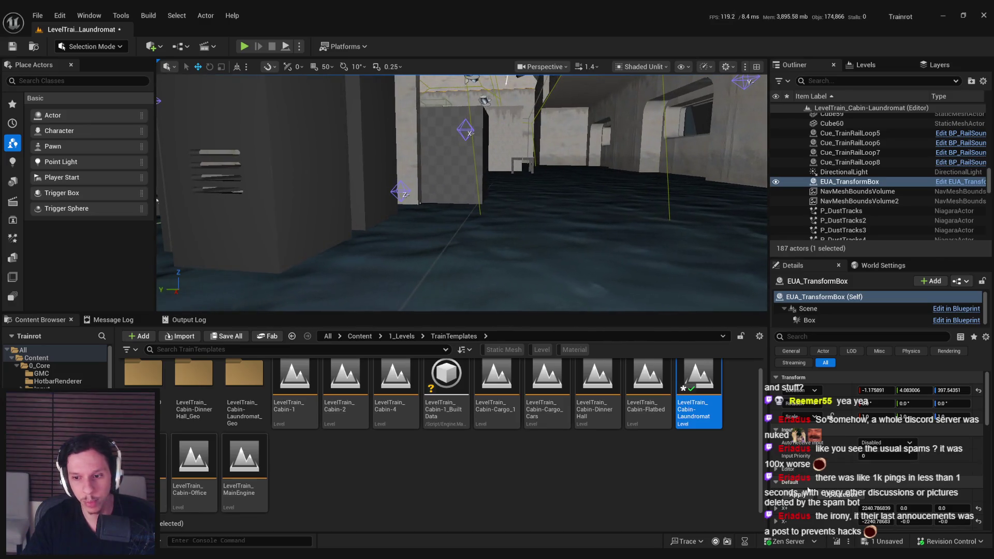
Step: Remove the transform box, then frame and orbit around the door and lamp
left_click(808, 488)
left_click_drag(540, 236, 540, 235)
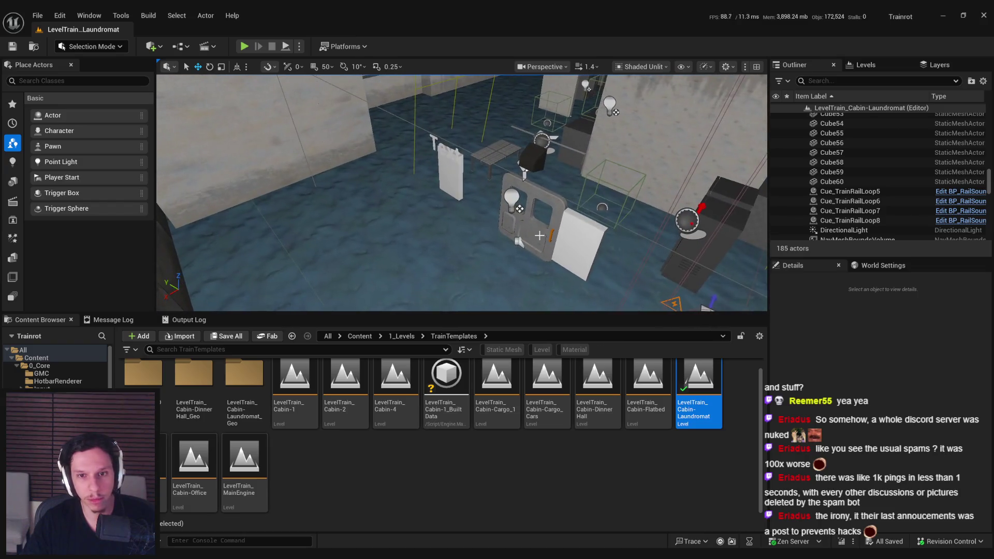
left_click(539, 235)
key("f")
left_click_drag(435, 228, 435, 229)
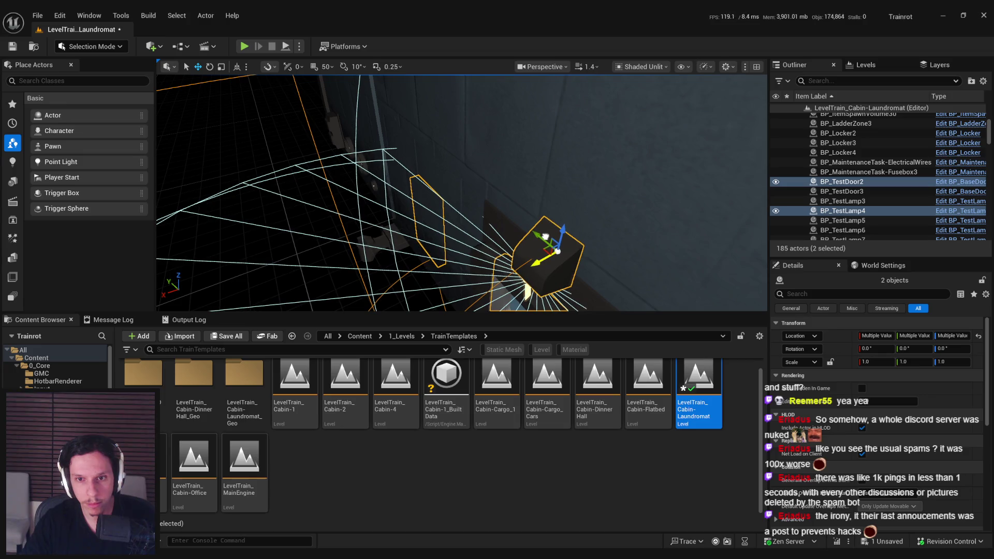
left_click_drag(435, 229, 435, 229)
scroll(435, 229, "down", 3)
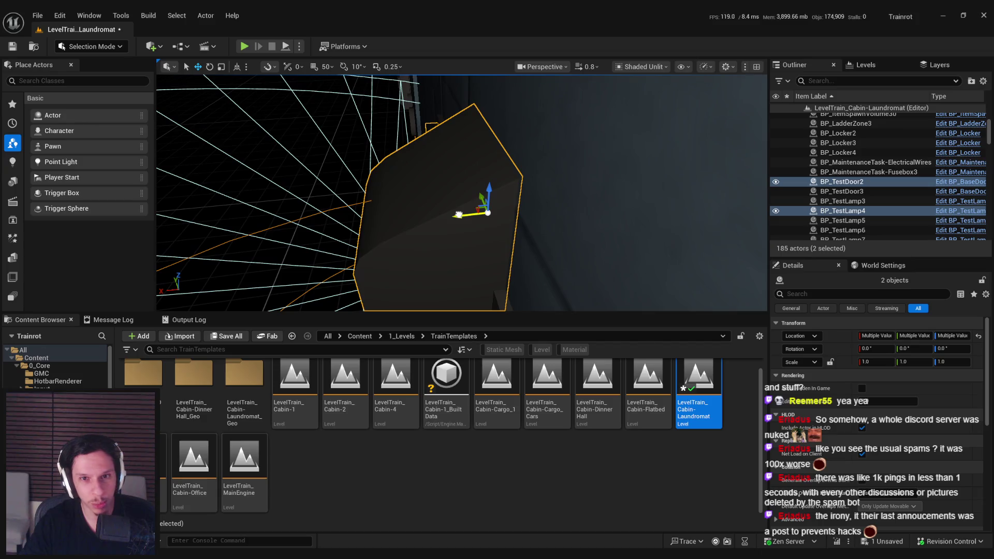
mouse_move(434, 228)
left_mouse_down()
mouse_move(372, 282)
mouse_move(456, 197)
mouse_move(558, 129)
left_mouse_up()
left_click(416, 240)
Step: Slide the ladder zone BP_LadderZone3 along the X axis
mouse_move(461, 207)
left_mouse_down()
mouse_move(471, 191)
mouse_move(645, 187)
left_mouse_up()
left_click(484, 207)
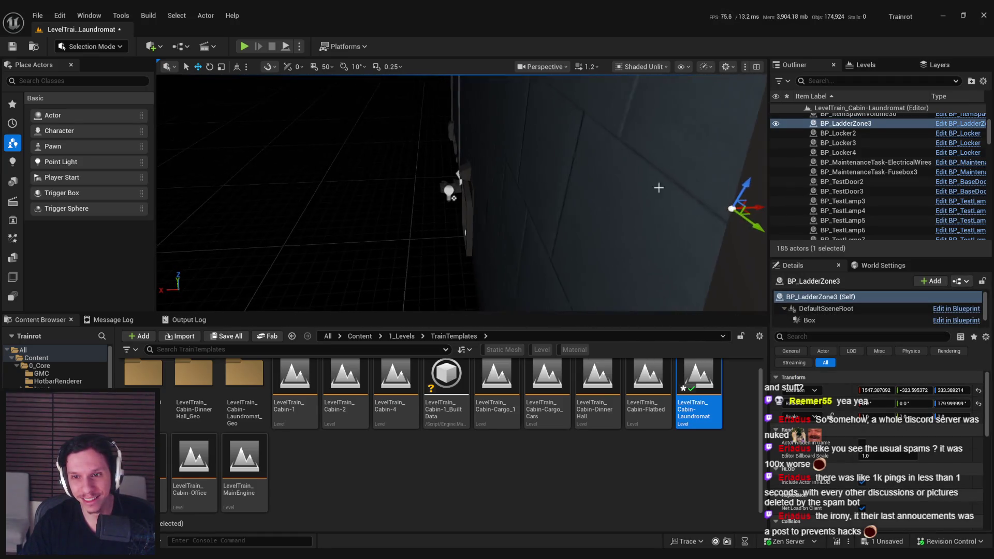
mouse_move(541, 227)
left_mouse_down()
mouse_move(501, 230)
mouse_move(515, 290)
left_mouse_up()
Step: Inspect the arrow decal and Plane2 up close, then save the level with Ctrl+S
left_click(372, 271)
left_click_drag(372, 272, 395, 259)
left_click(482, 166, "ctrl")
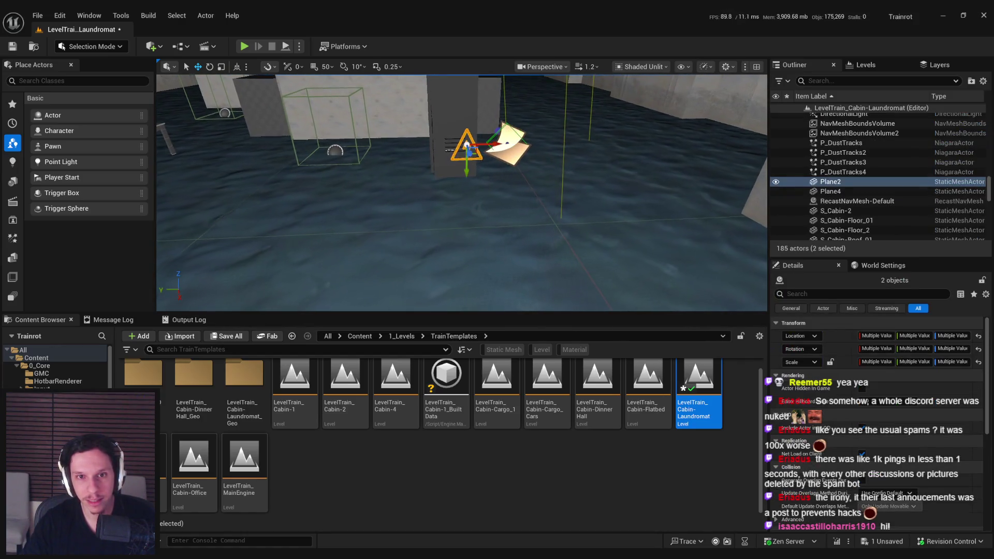
key("f")
scroll(466, 165, "down", 5)
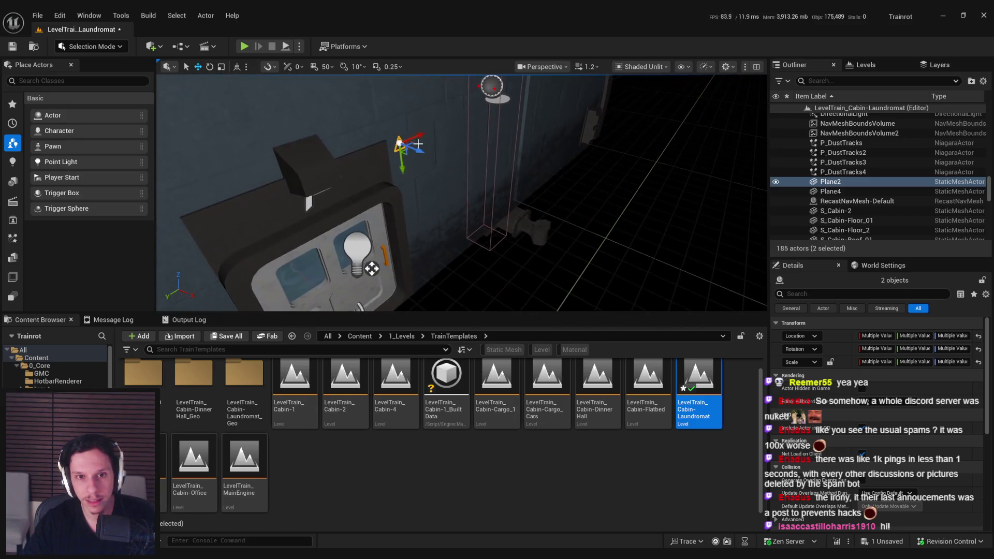
left_click_drag(544, 203, 248, 197)
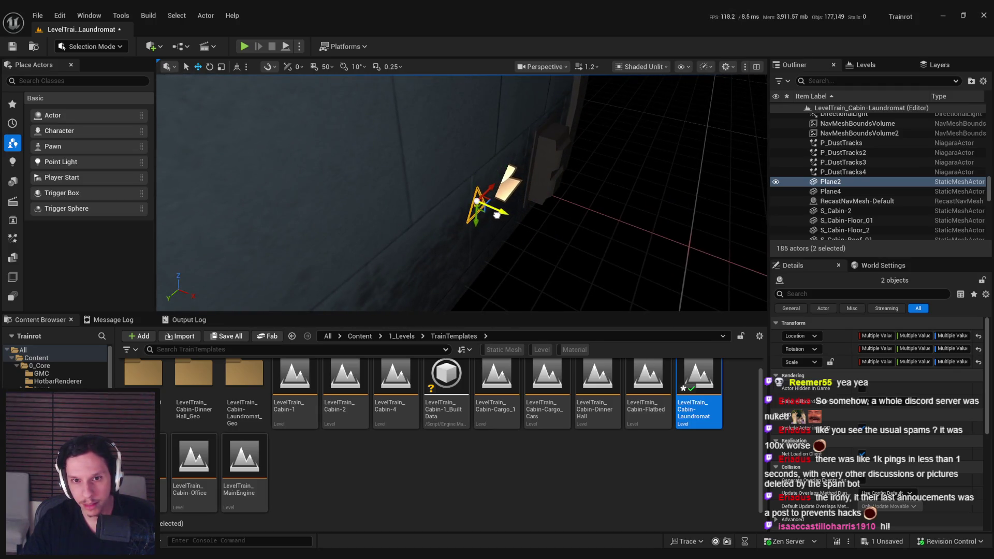
scroll(490, 214, "up", 5)
scroll(490, 213, "down", 4)
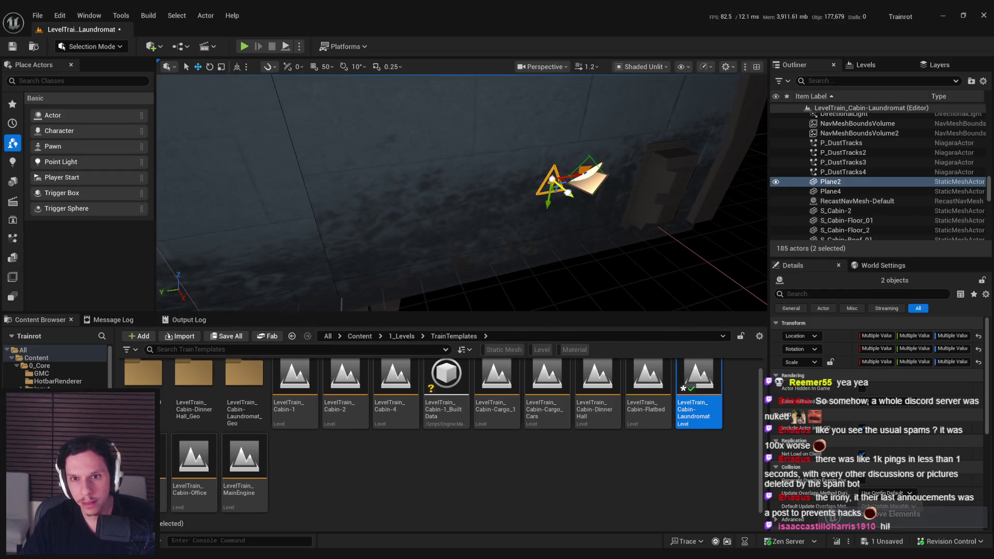
key("f")
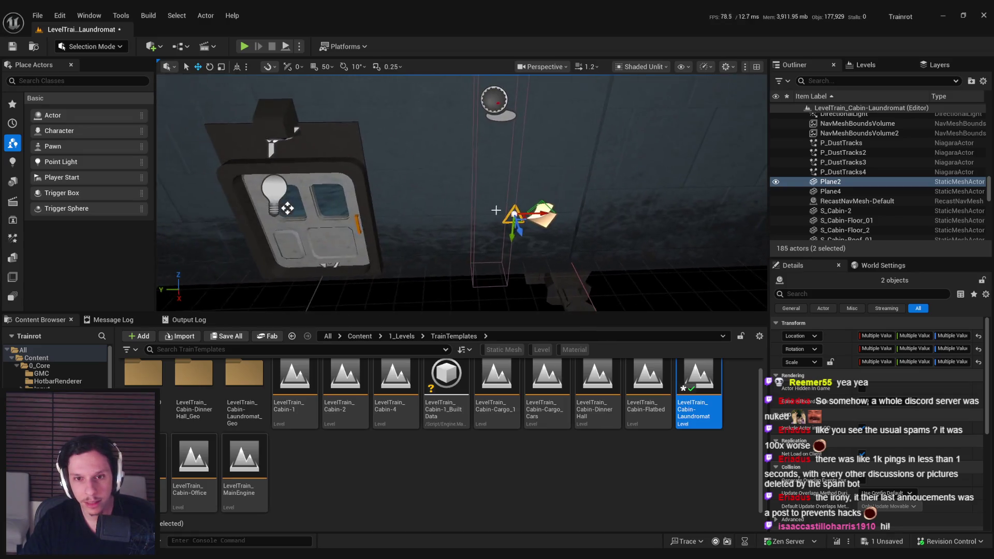
left_click_drag(291, 208, 212, 193)
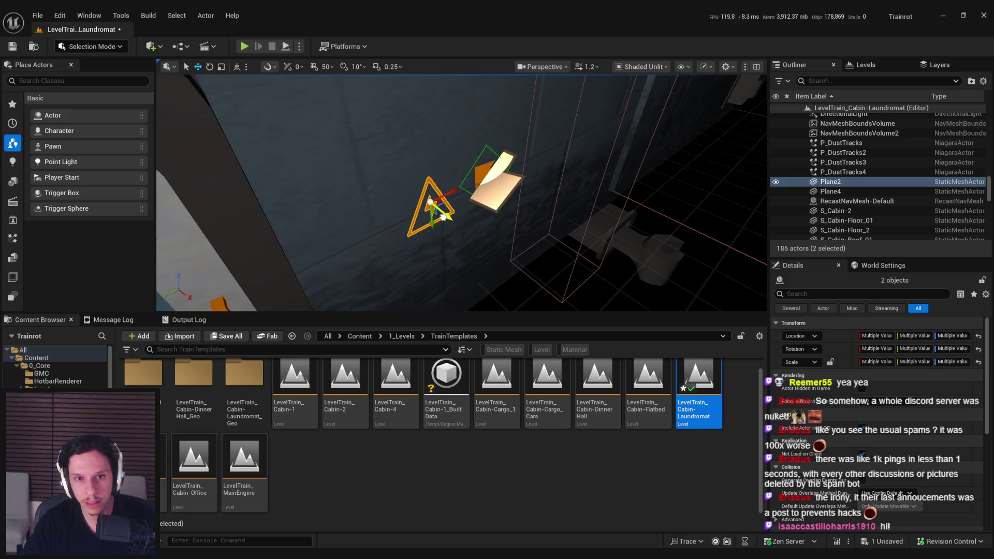
mouse_move(430, 201)
left_mouse_down()
mouse_move(390, 250)
mouse_move(390, 277)
mouse_move(434, 244)
mouse_move(415, 224)
mouse_move(424, 233)
left_mouse_up()
key("Escape")
key("ctrl+s")
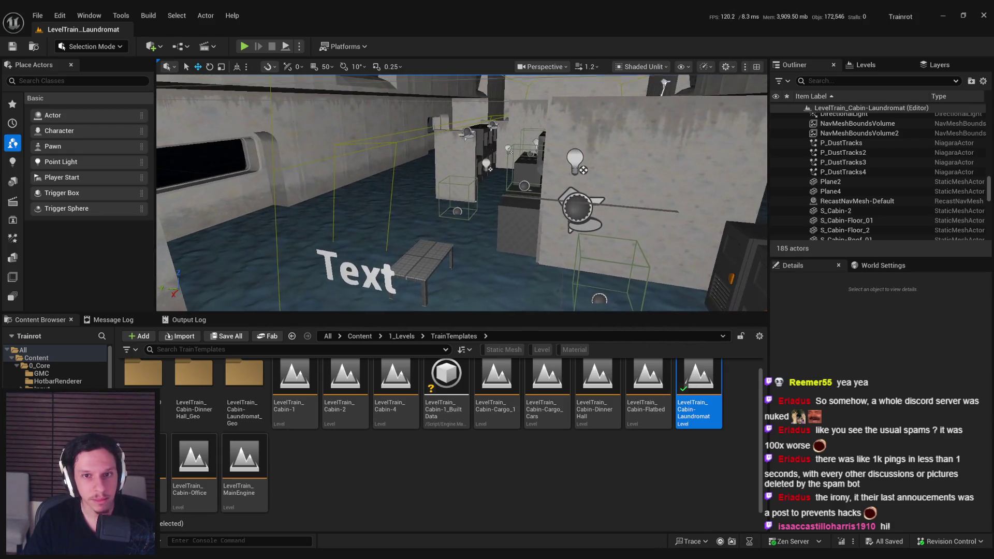
left_click(373, 273)
key("f")
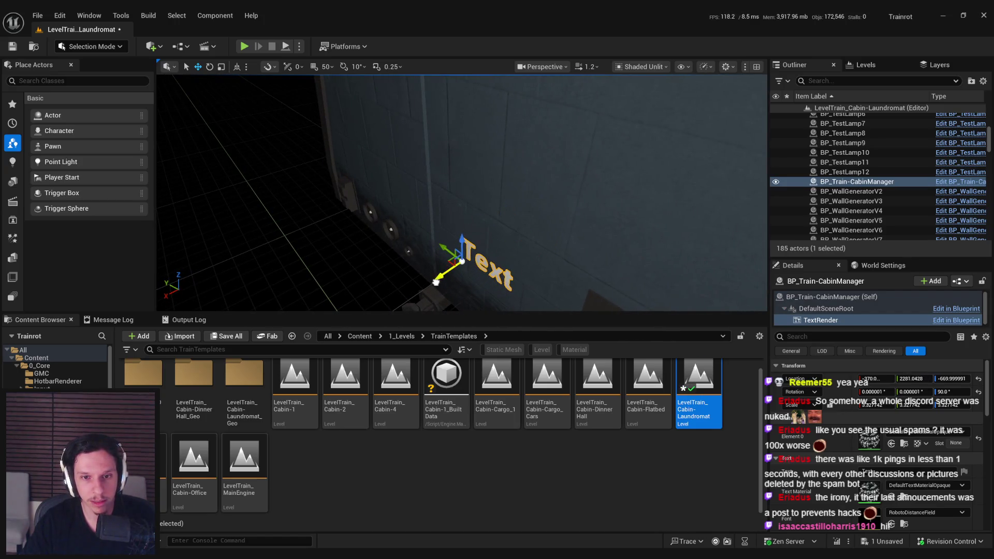
key("ctrl+s")
left_click_drag(492, 223, 455, 236)
mouse_move(504, 265)
left_mouse_down()
mouse_move(494, 272)
mouse_move(503, 256)
mouse_move(476, 251)
left_mouse_up()
left_click_drag(679, 241, 678, 240)
left_click(679, 240)
mouse_move(424, 223)
left_mouse_down()
mouse_move(433, 221)
mouse_move(383, 233)
left_mouse_up()
left_click_drag(285, 295, 412, 148)
mouse_move(473, 189)
left_mouse_down()
mouse_move(409, 193)
mouse_move(352, 178)
mouse_move(431, 193)
mouse_move(425, 164)
mouse_move(493, 154)
left_mouse_up()
left_click(430, 191)
left_click(492, 153)
left_click(596, 261)
Step: Select the upper and lower outer wall, window and roof panels along the train side
left_click_drag(378, 222, 408, 260)
left_click(376, 213)
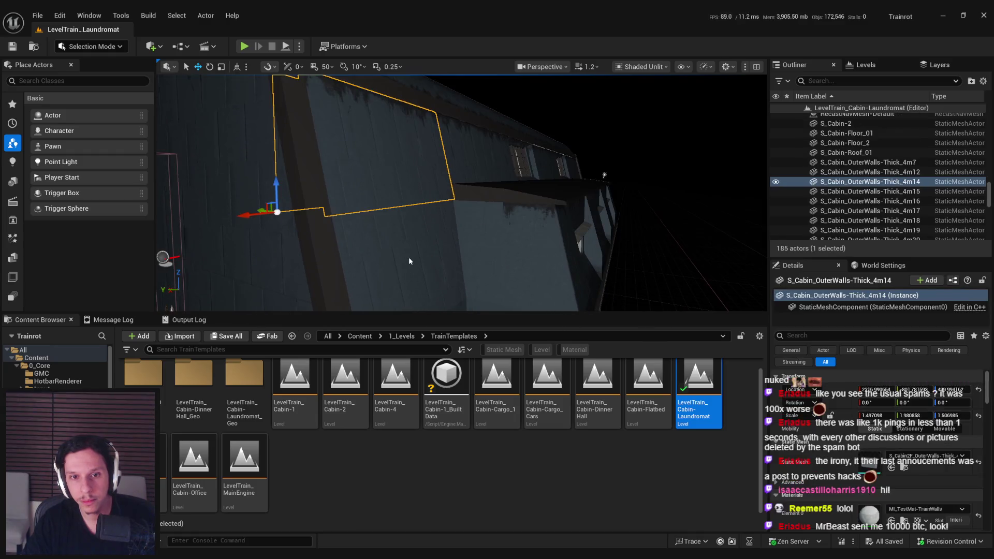
left_click(499, 254, "ctrl")
key("f")
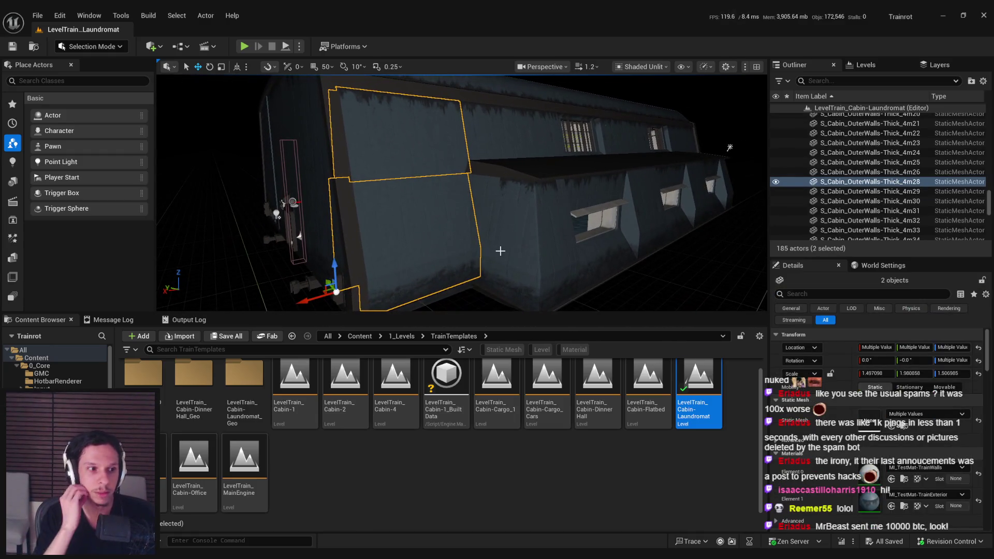
left_click_drag(500, 251, 466, 243)
left_click(450, 228, "ctrl")
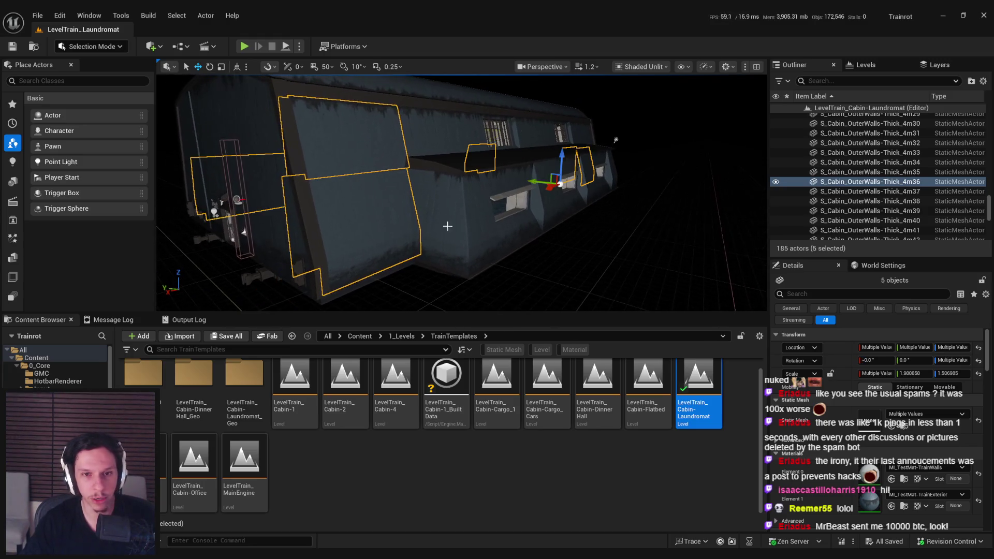
left_click(455, 238, "ctrl")
left_click(387, 232, "ctrl")
left_click(399, 182, "ctrl")
left_click(329, 189, "ctrl")
left_click(468, 243, "ctrl")
key("f")
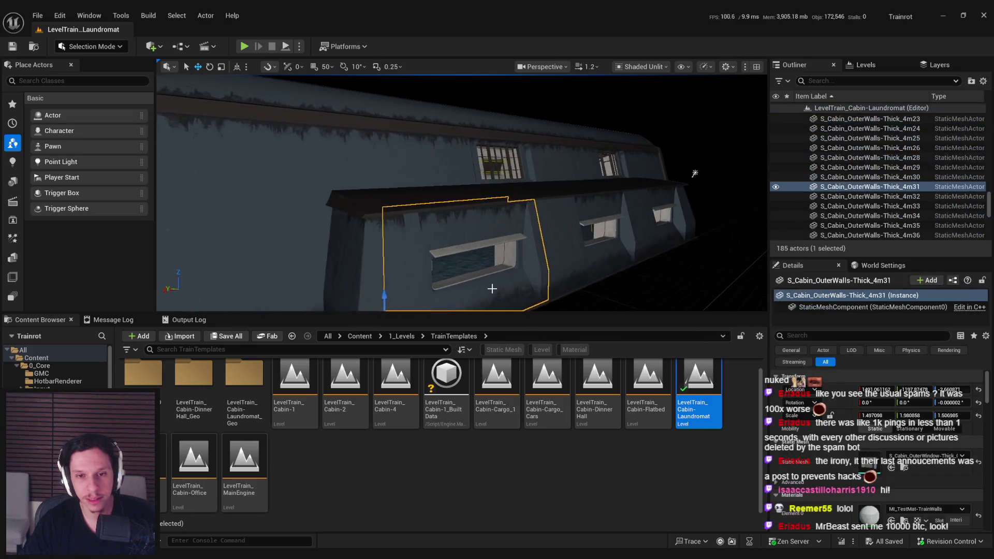
Step: Add the remaining wall and window panels, then toggle the hide so the walls show again
left_click(525, 235, "ctrl")
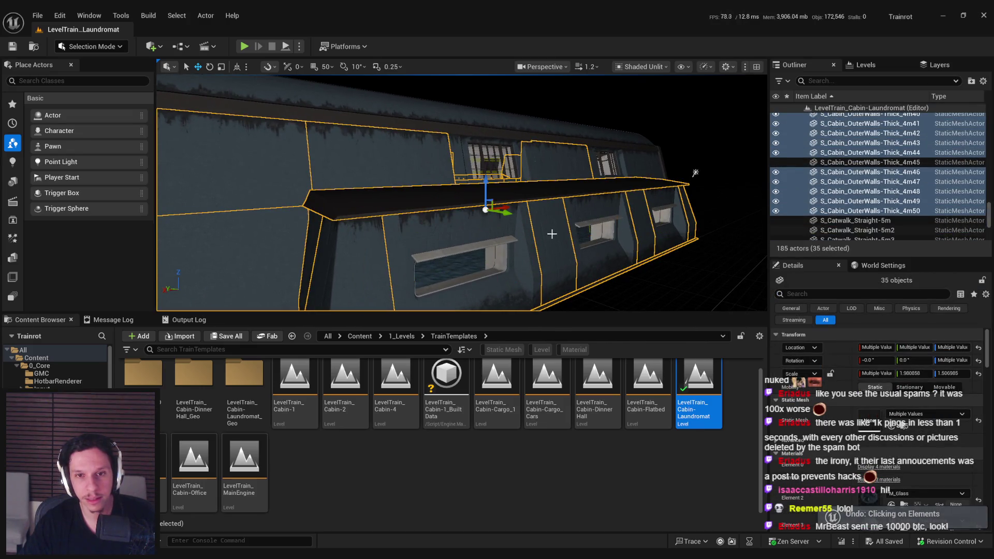
left_click(548, 170, "ctrl")
left_click(596, 164, "ctrl")
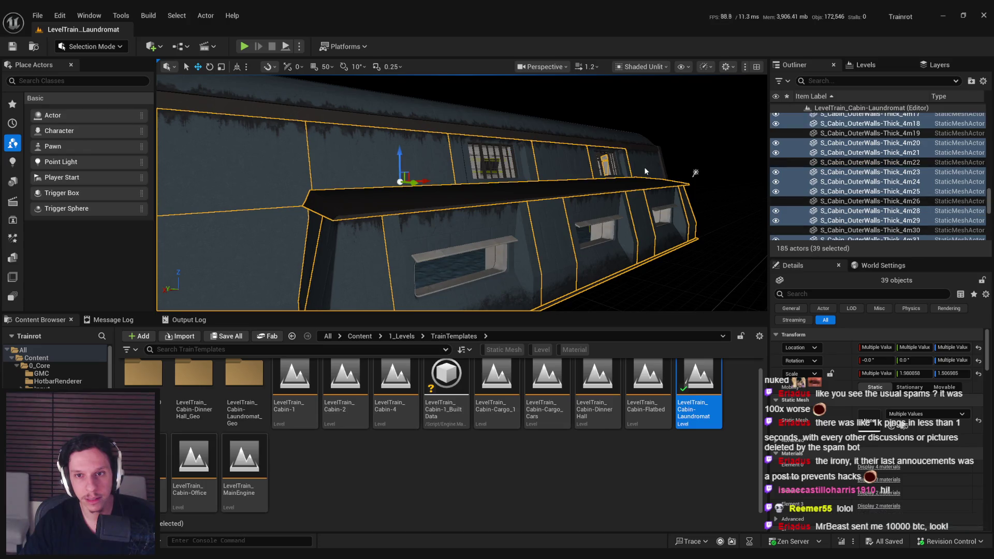
scroll(373, 271, "up", 2)
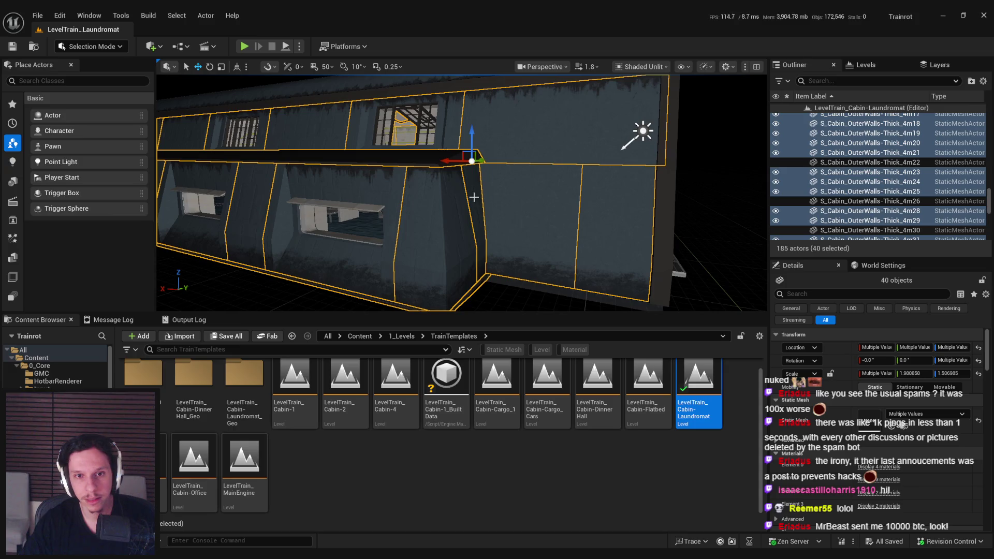
scroll(473, 196, "up", 6)
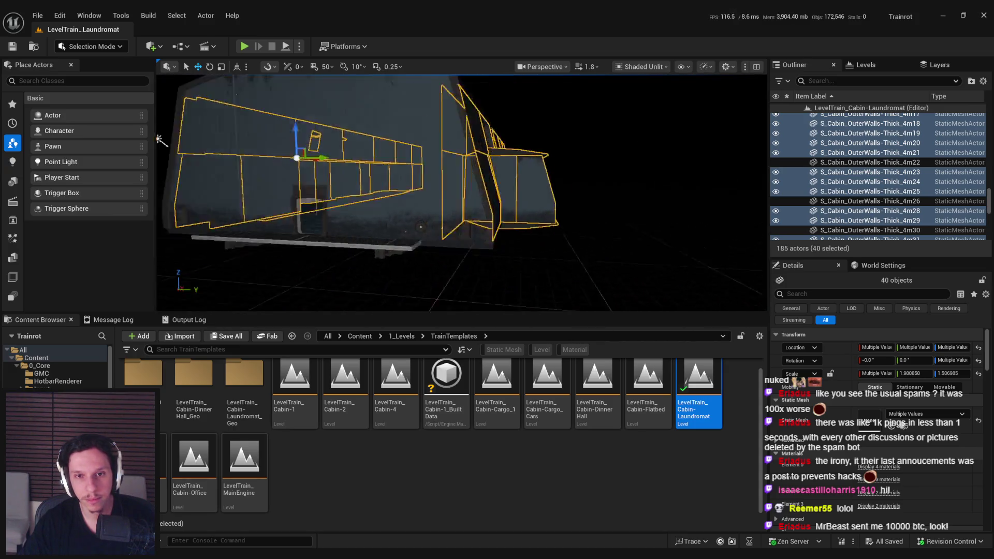
key("ctrl+z")
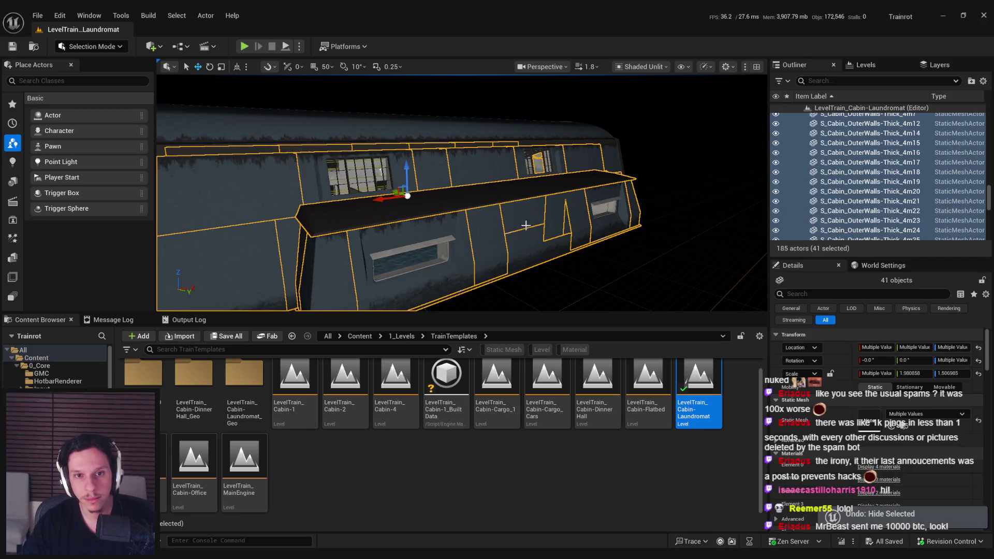
key("ctrl+y")
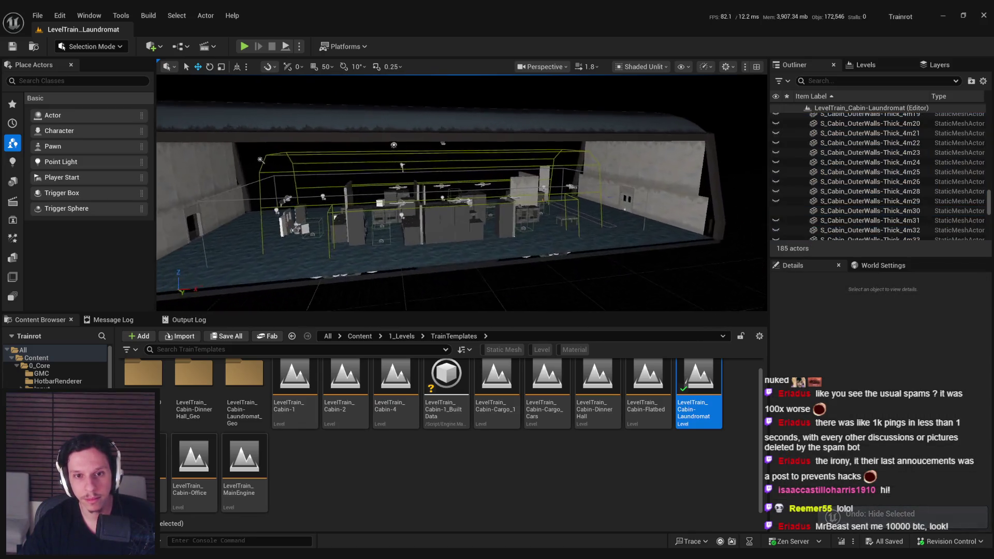
key("ctrl+z")
left_click_drag(461, 191, 504, 224)
right_click(504, 224)
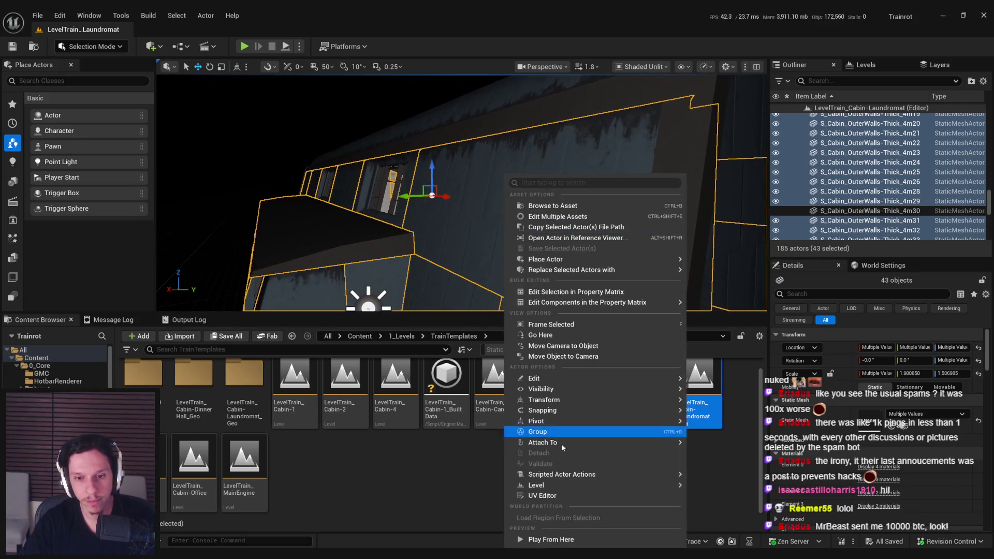
Step: Spawn a transform box around the outer walls, select its outline, and delete it
left_click(722, 483)
left_click_drag(722, 486, 507, 227)
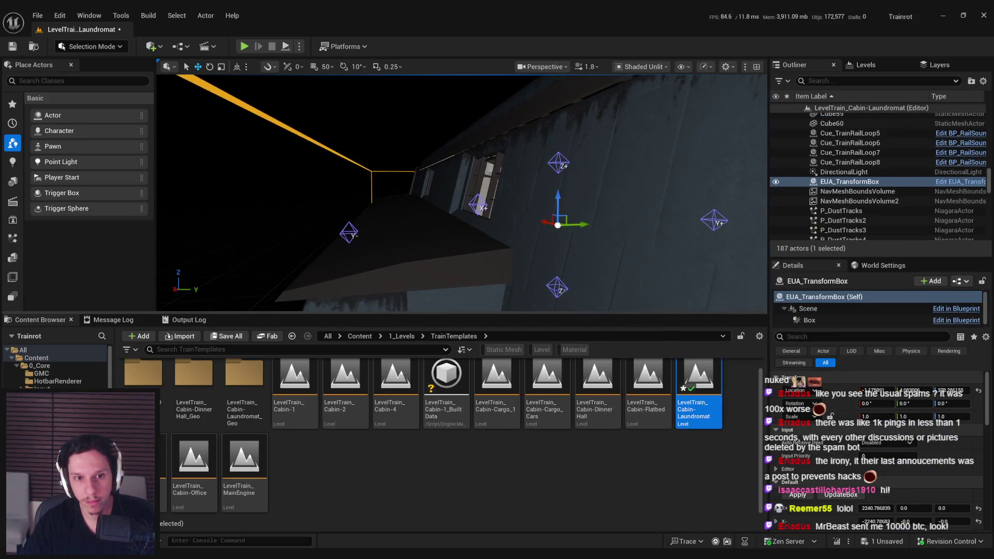
left_click(507, 227)
left_click(481, 197)
left_click(403, 170)
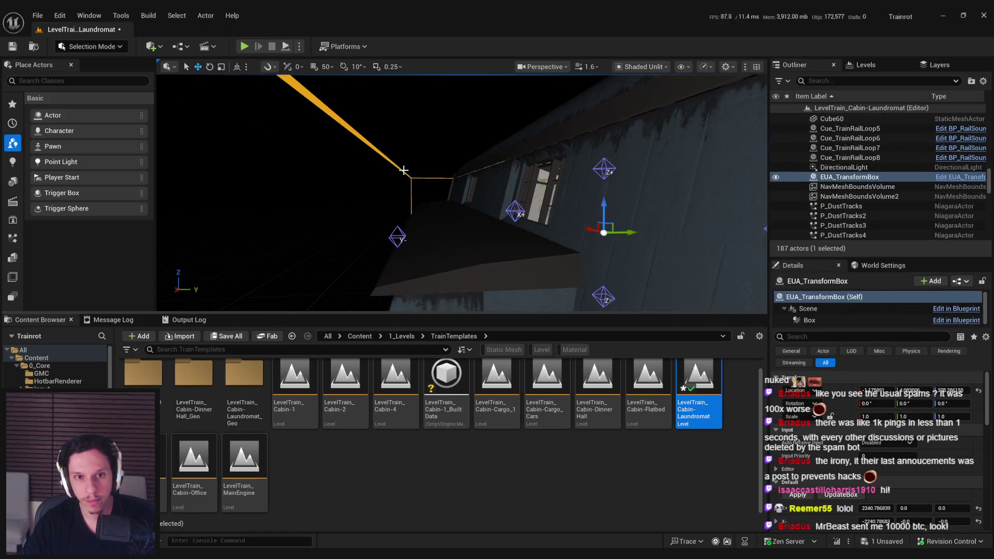
key("s")
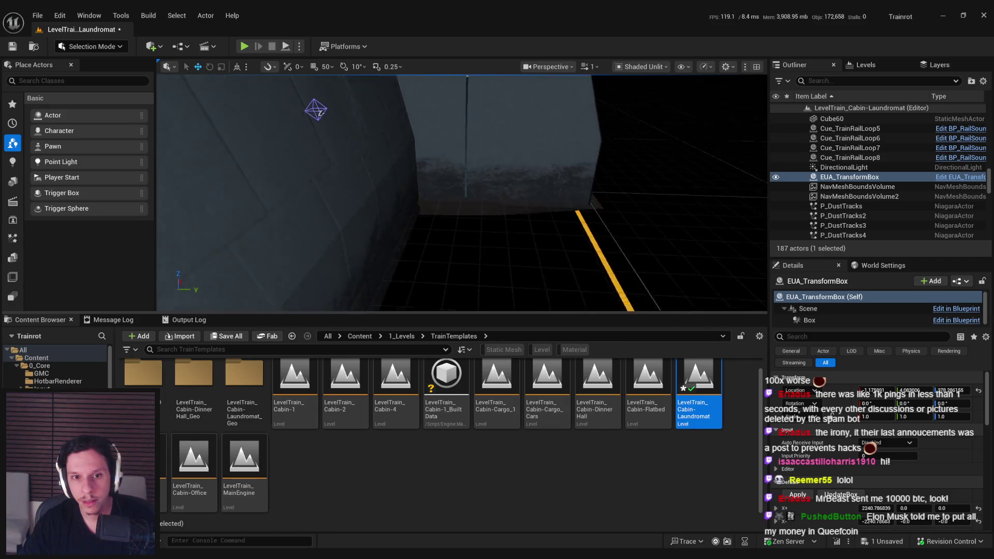
key("Delete")
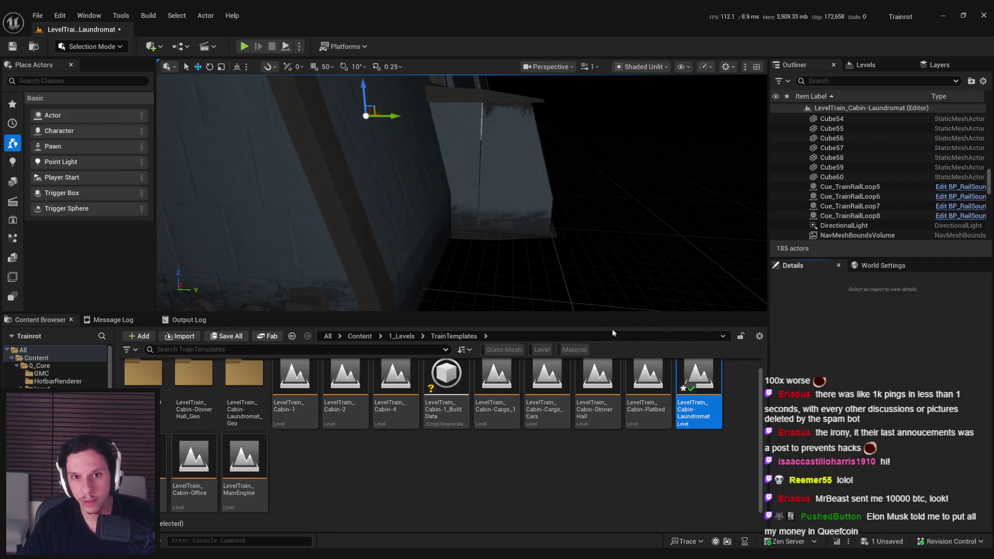
Step: Compare outer wall pieces 4m49, 4m47 and 4m48, undoing back and forth between their selections
left_click(477, 171)
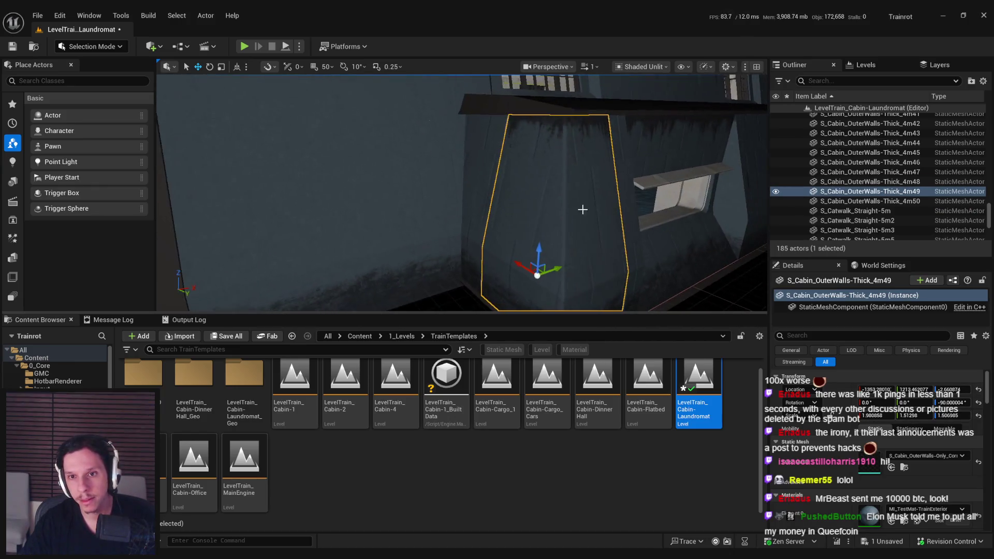
left_click(628, 178)
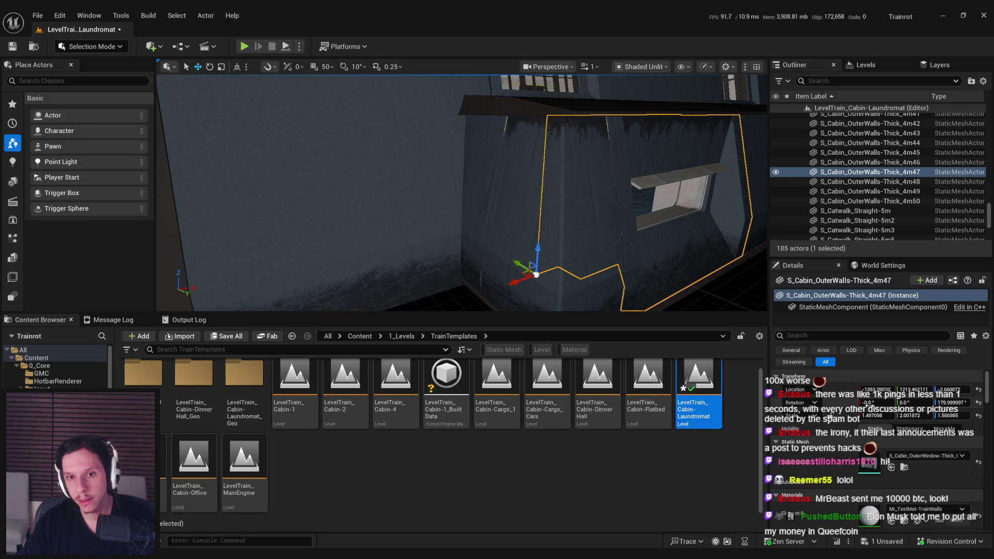
key("ctrl+z")
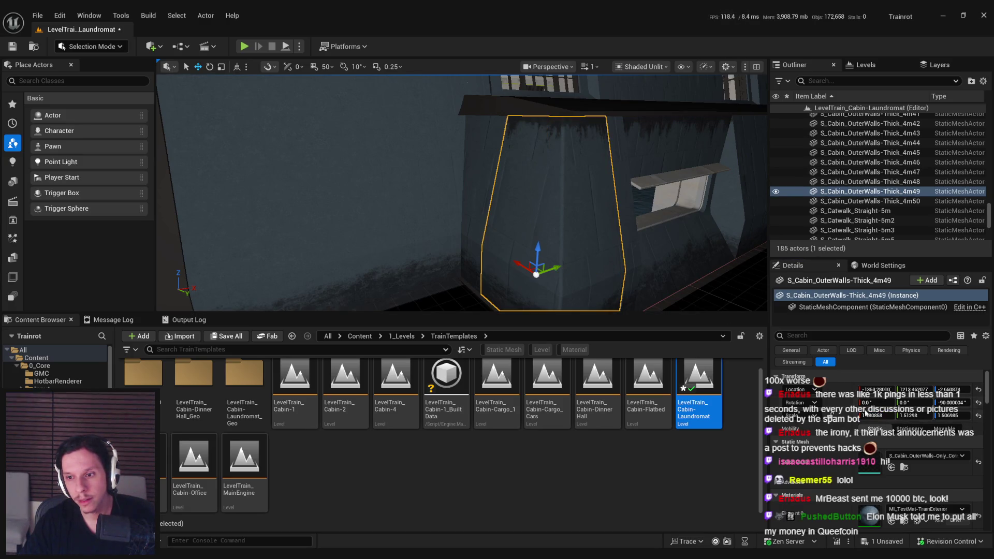
left_click_drag(556, 241, 603, 164)
key("ctrl+z")
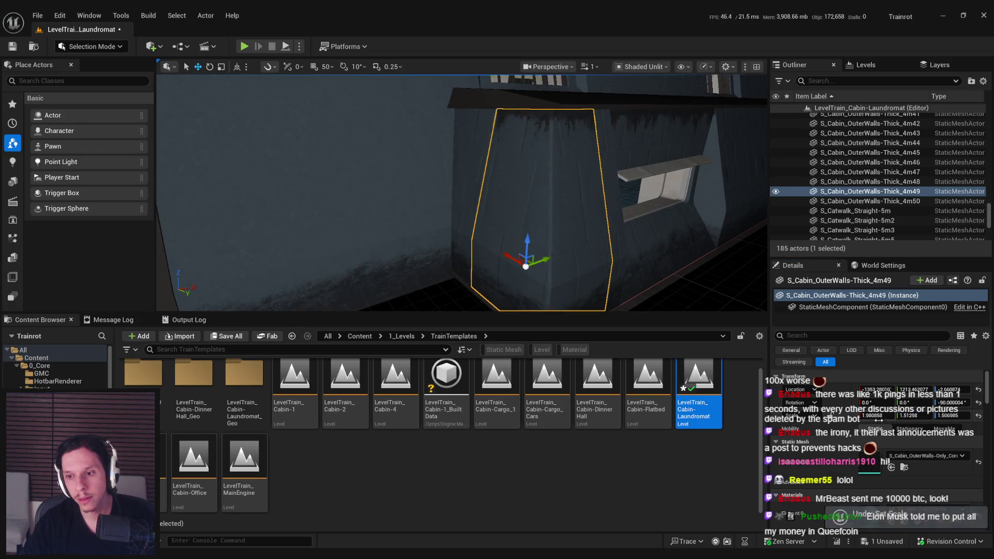
key("ctrl+z")
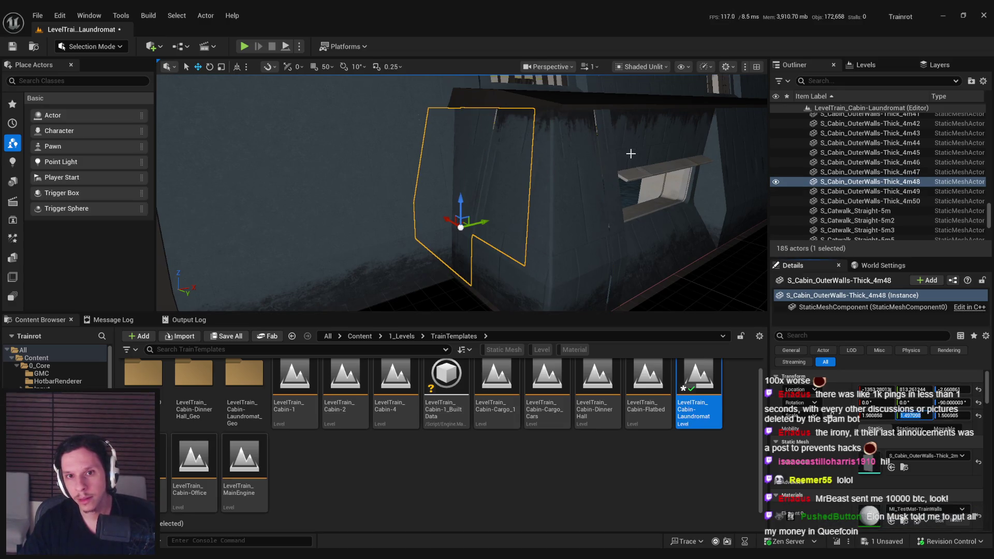
left_click(632, 144)
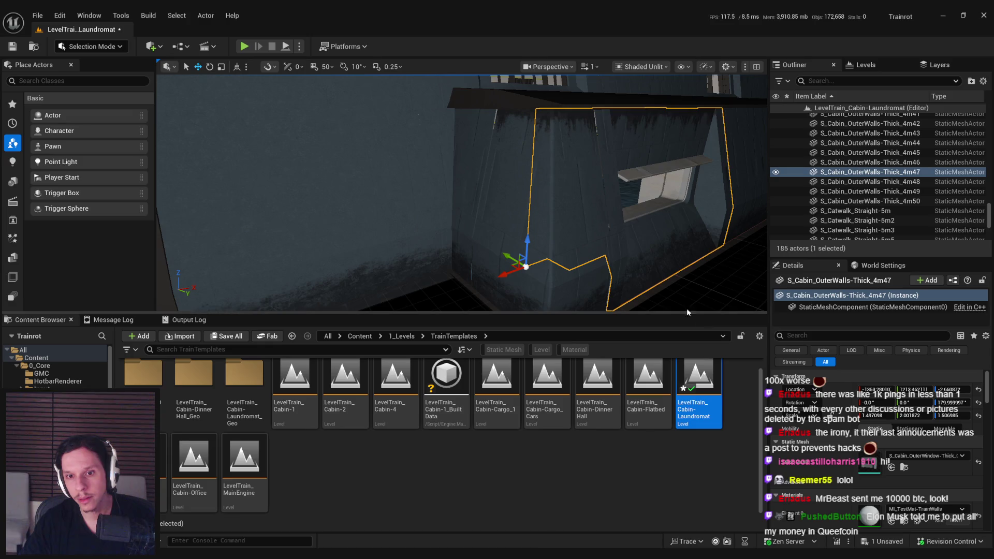
key("Tab")
left_click(521, 206)
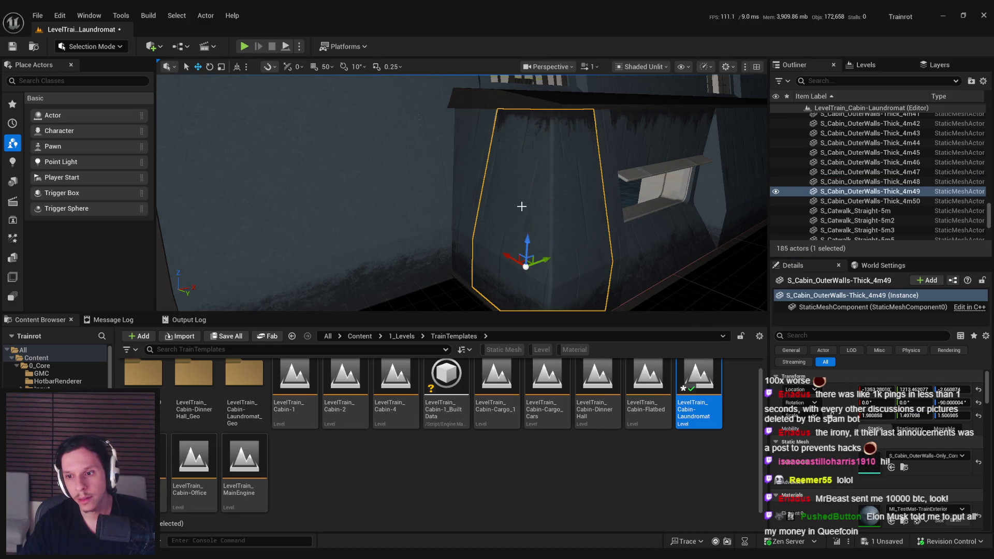
left_click(462, 173, "ctrl")
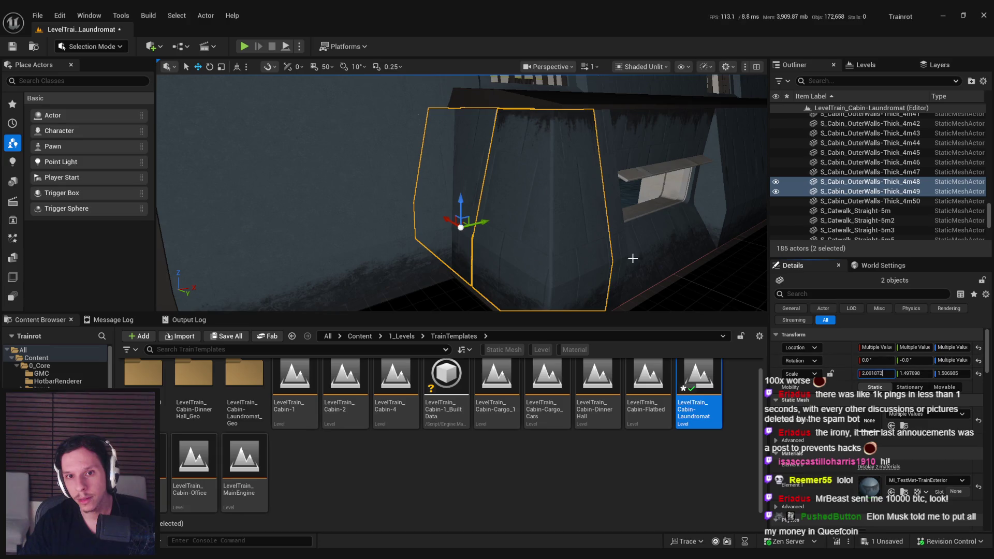
key("Escape")
Step: Frame end wall 4m50 and wall piece 4m42 to inspect how they meet
scroll(462, 294, "up", 2)
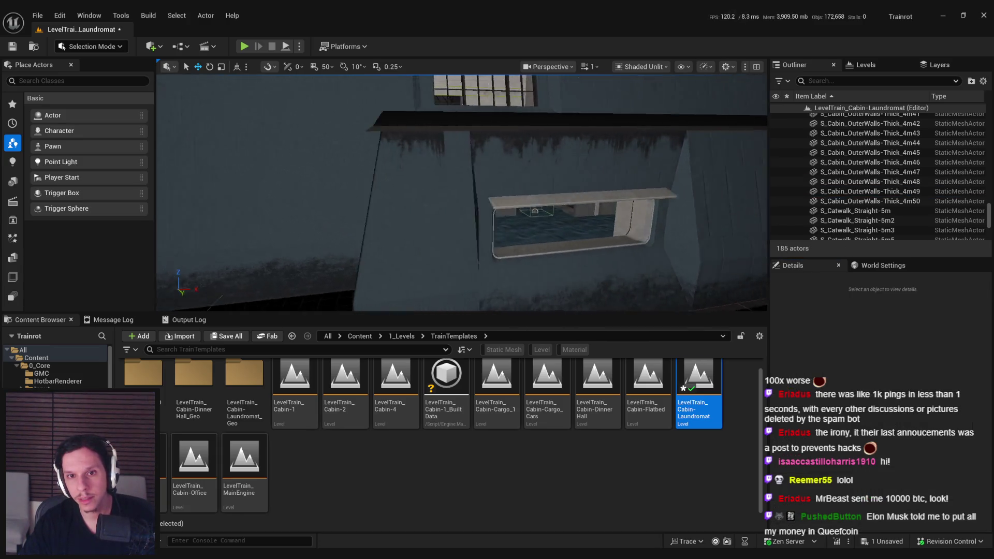
left_click(489, 249)
key("f")
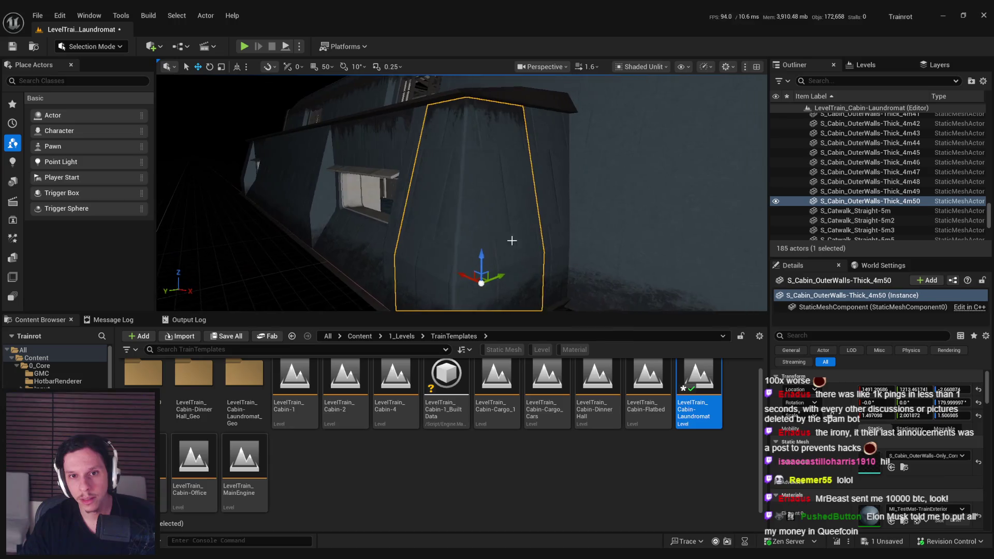
left_click(575, 197)
key("f")
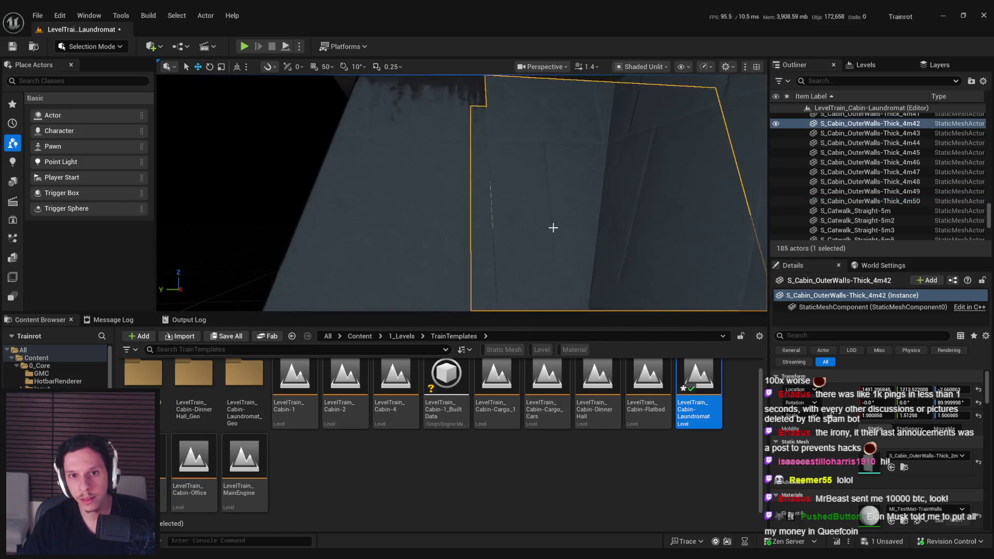
left_click_drag(629, 275, 629, 275)
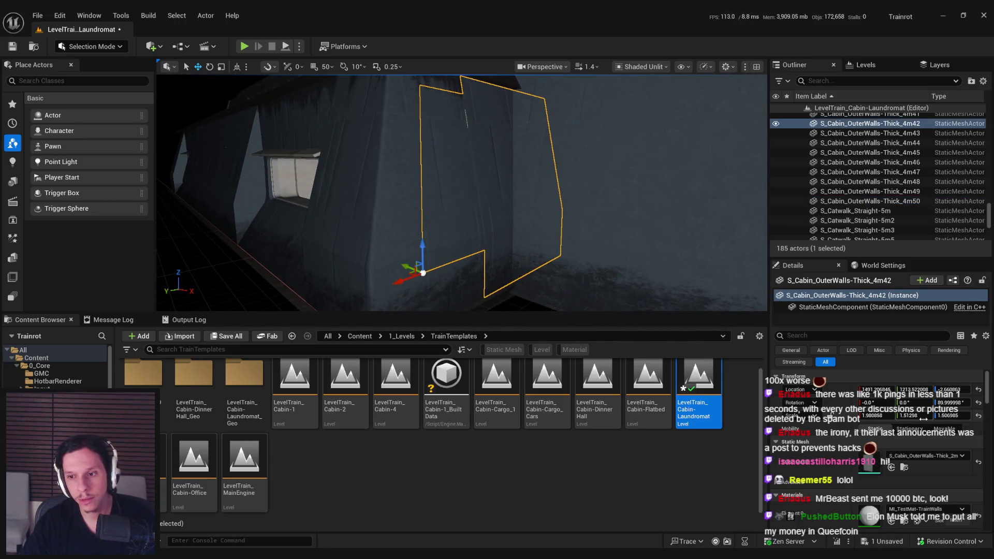
left_click_drag(911, 416, 885, 415)
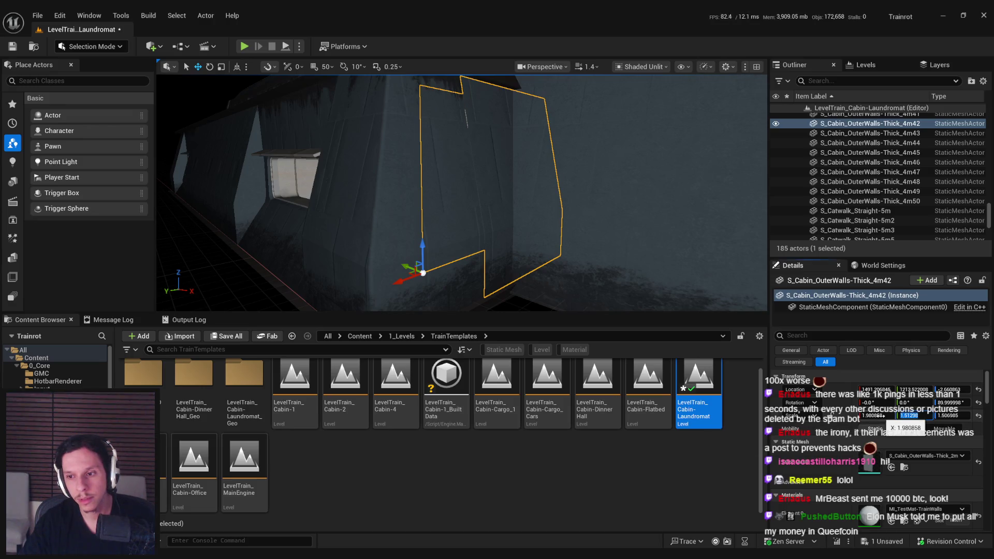
left_click(428, 209)
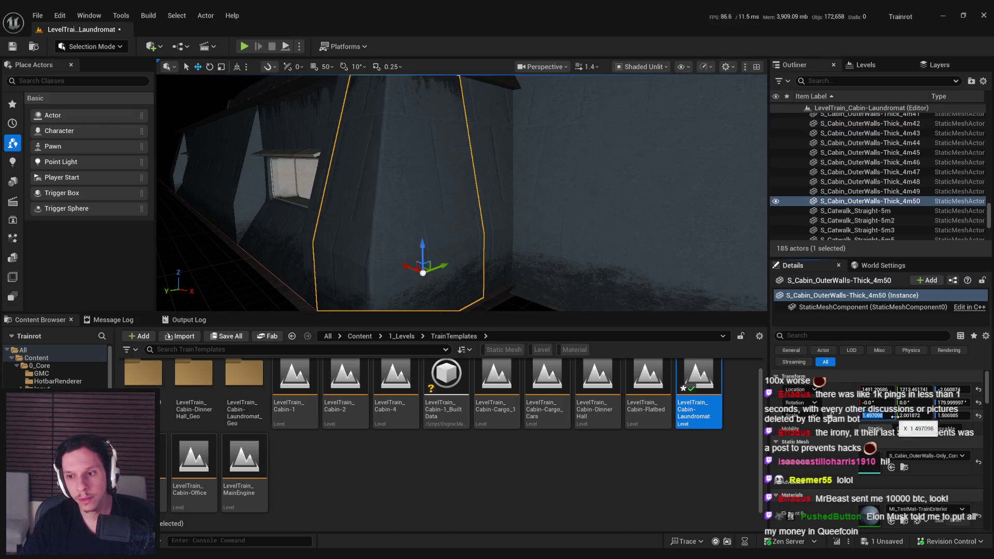
left_click(478, 172)
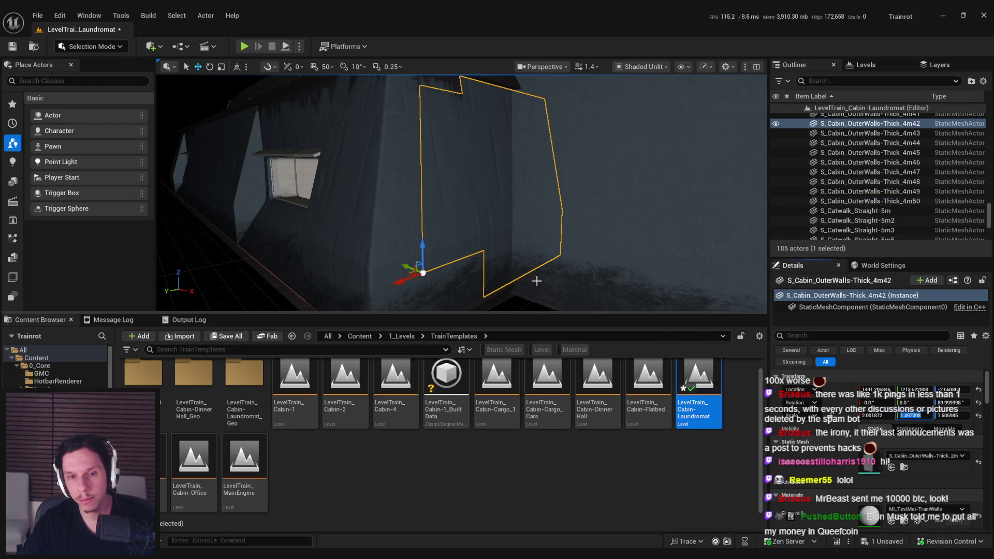
key("Escape")
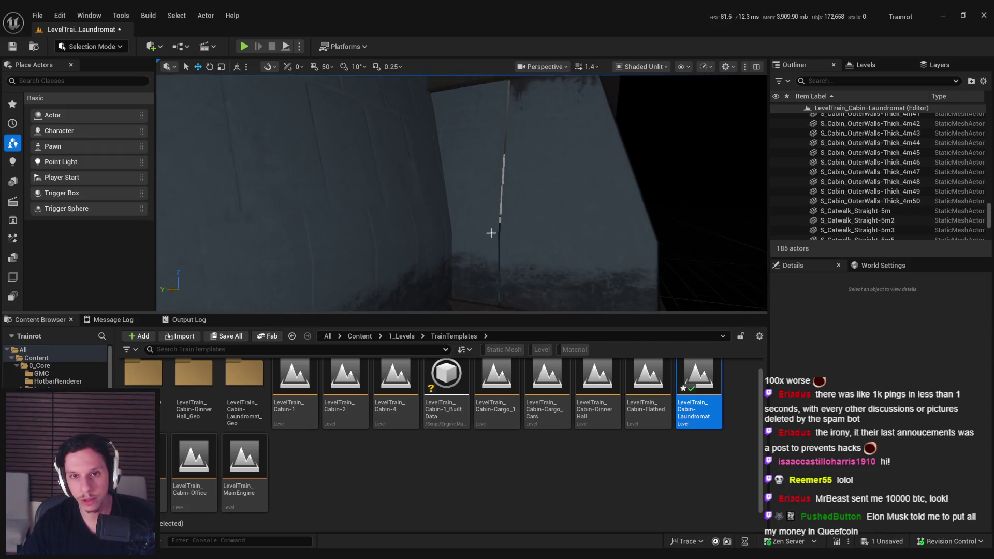
Step: Inspect wall pieces 4m41, 4m40 and left wall 4m28 together
left_click(491, 234)
left_click(587, 236)
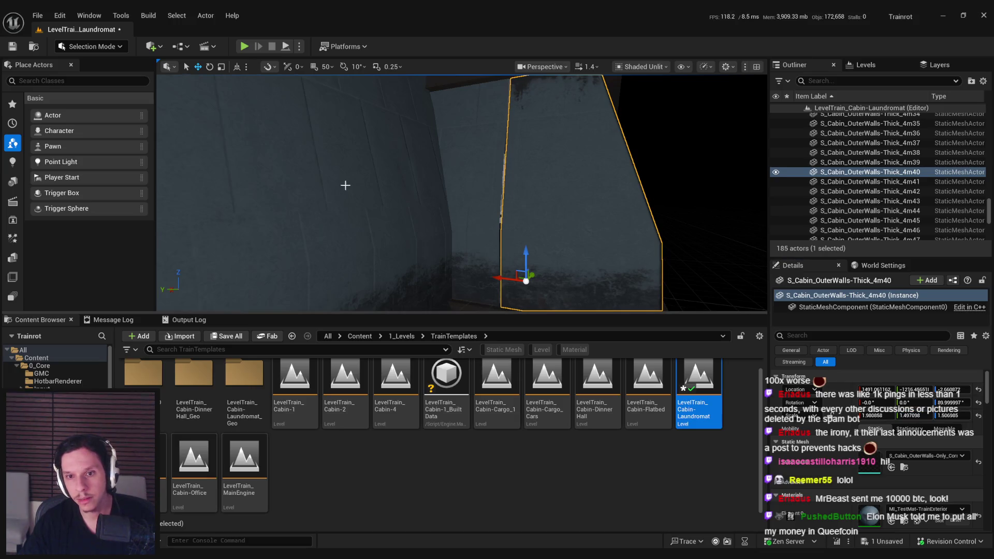
left_click(310, 197)
left_click(430, 222)
left_click(580, 221, "ctrl")
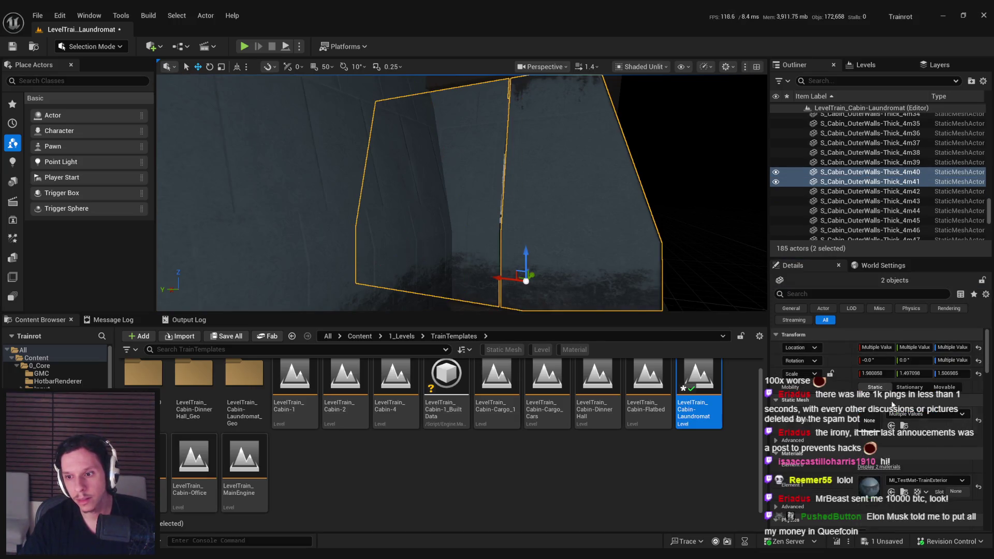
left_click(683, 228)
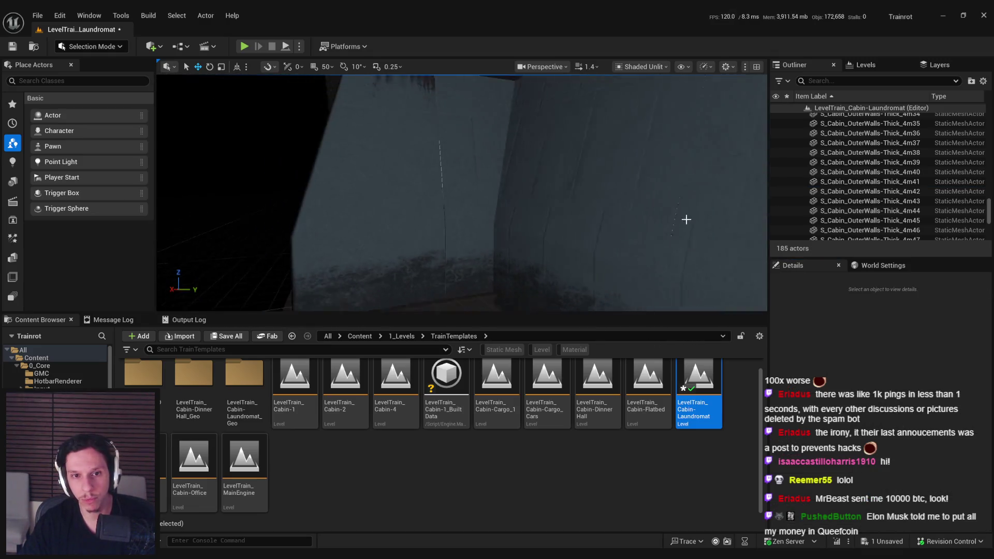
Step: Cycle through wall pieces 4m39, 4m38, 4m49 and the remaining outer panels
left_click(491, 207)
left_click(416, 210)
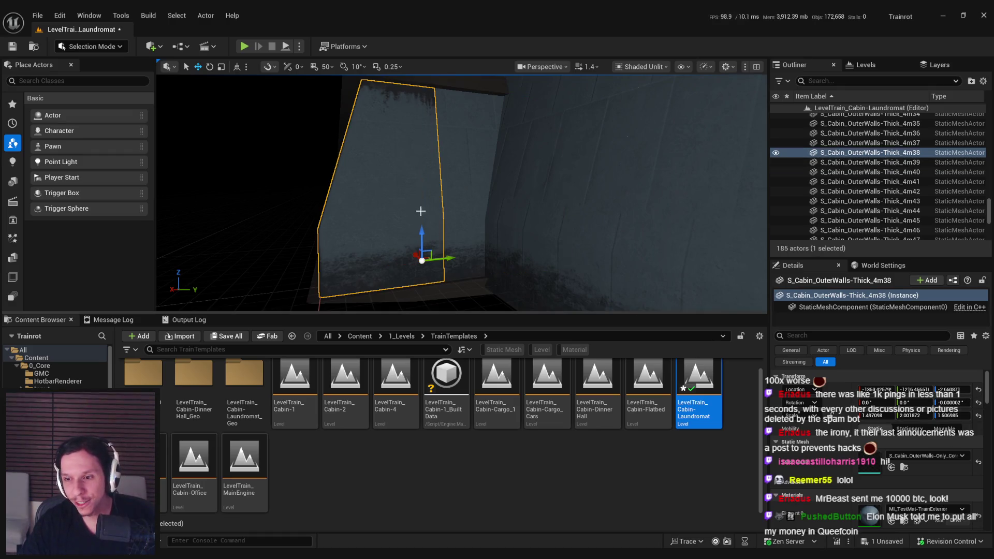
left_click(482, 198)
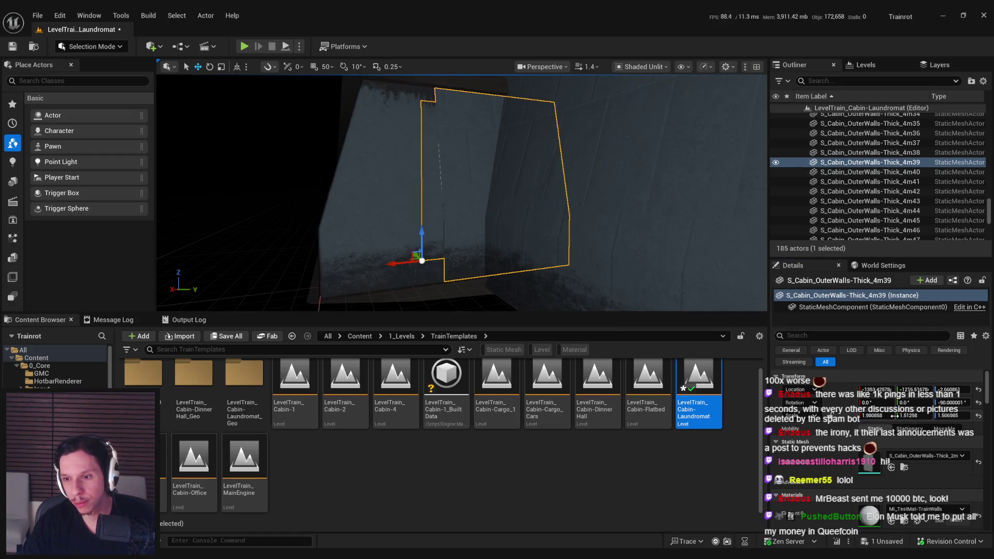
left_click(398, 235)
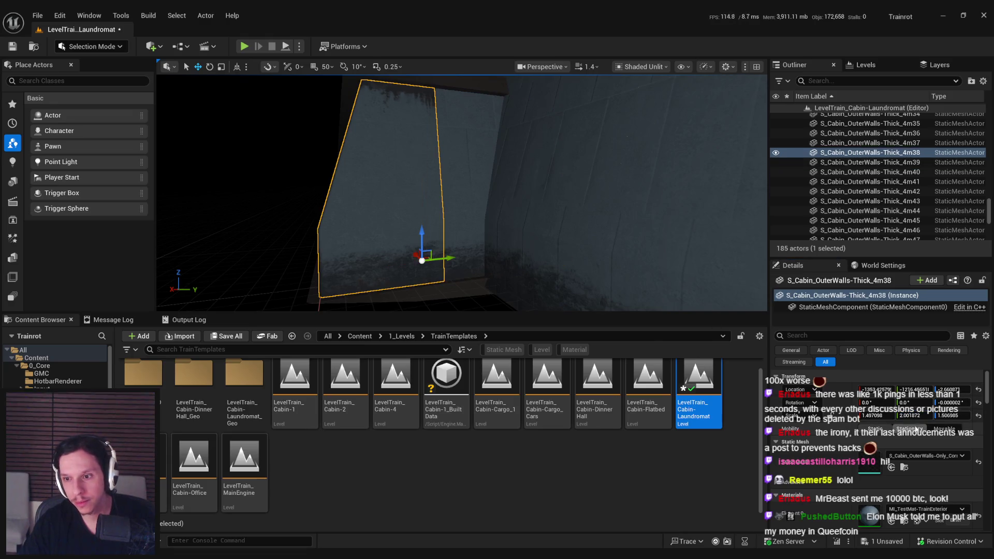
left_click(496, 191)
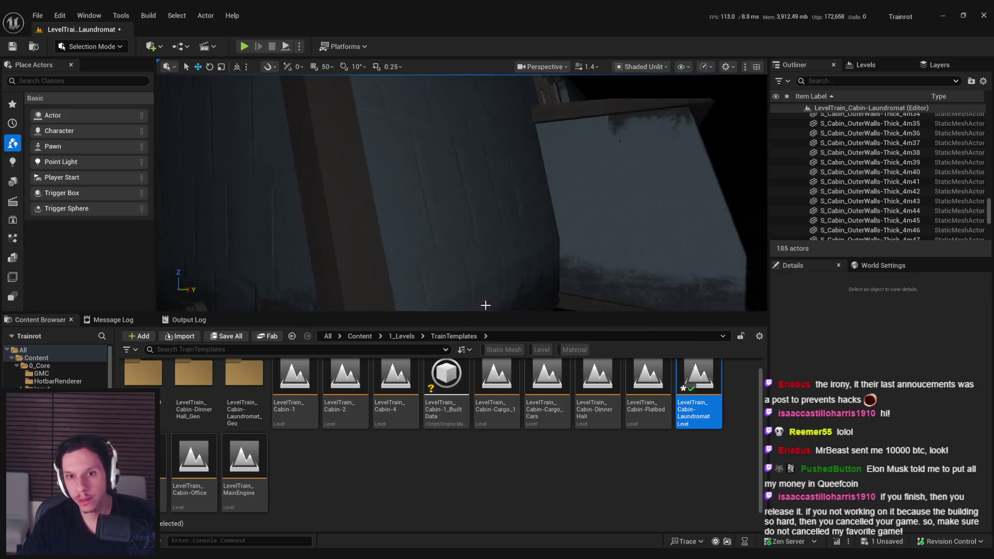
left_click(589, 237)
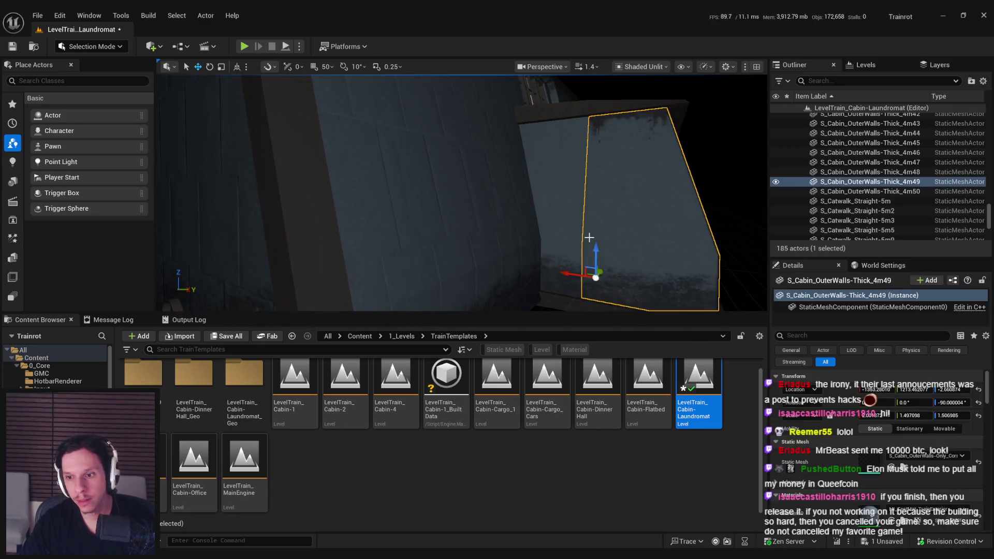
left_click(546, 221)
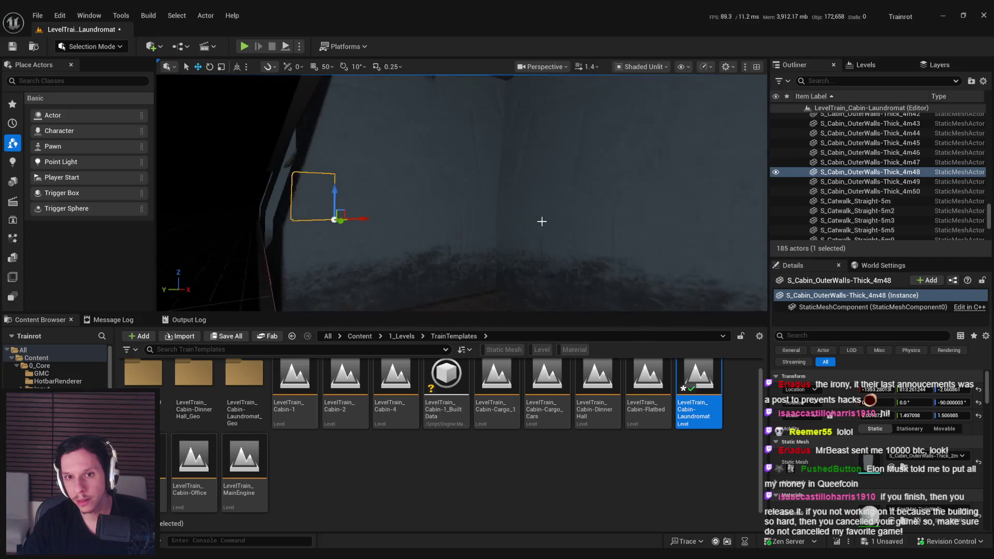
left_click(445, 205)
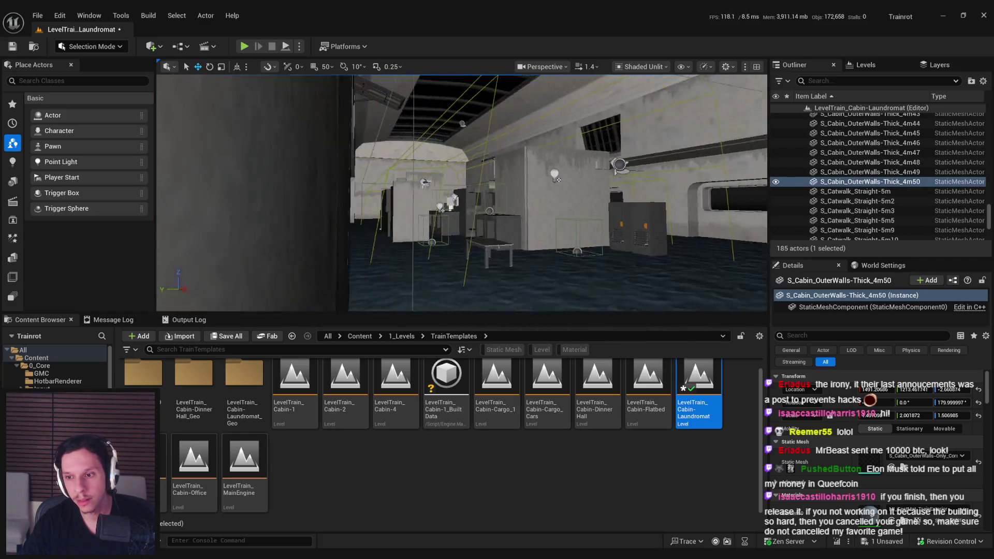
left_click(608, 219)
Step: Save the level, fly into the laundromat cabin and select wall lamp BP_TestLamp11
key("ctrl+s")
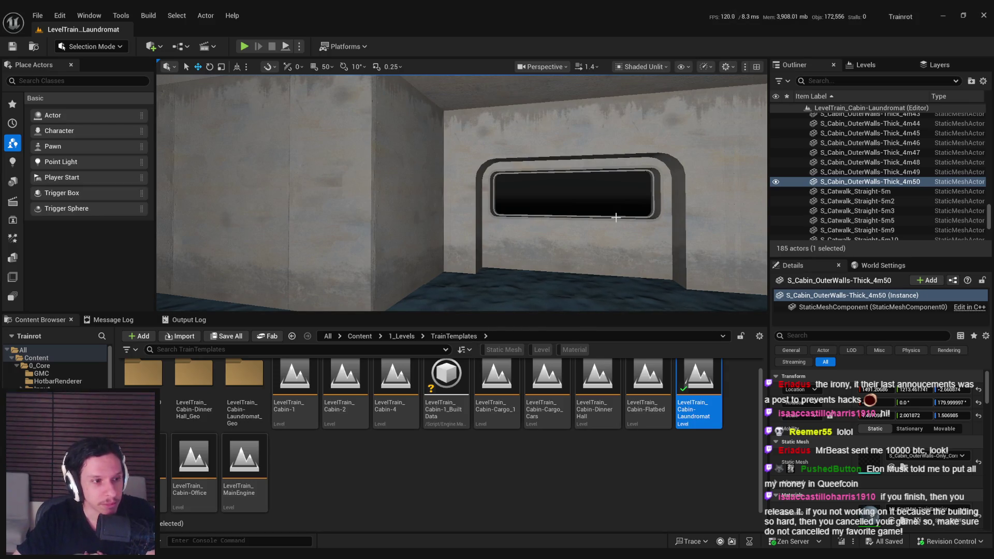
mouse_move(616, 218)
left_mouse_down()
mouse_move(580, 228)
mouse_move(541, 227)
mouse_move(543, 215)
mouse_move(351, 218)
mouse_move(430, 218)
mouse_move(573, 182)
left_mouse_up()
key("Escape")
left_click(557, 226)
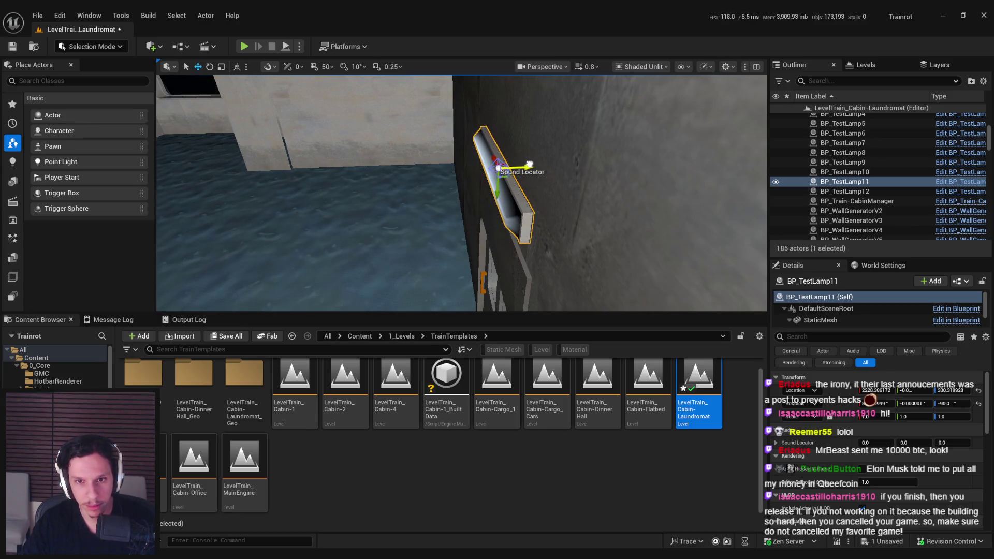
Step: Inspect the cabin door and lamp BP_TestLamp12 up close
scroll(548, 182, "up", 1)
mouse_move(573, 181)
left_mouse_down()
mouse_move(466, 182)
mouse_move(518, 166)
mouse_move(538, 179)
mouse_move(456, 178)
left_mouse_up()
left_click(554, 242, "ctrl")
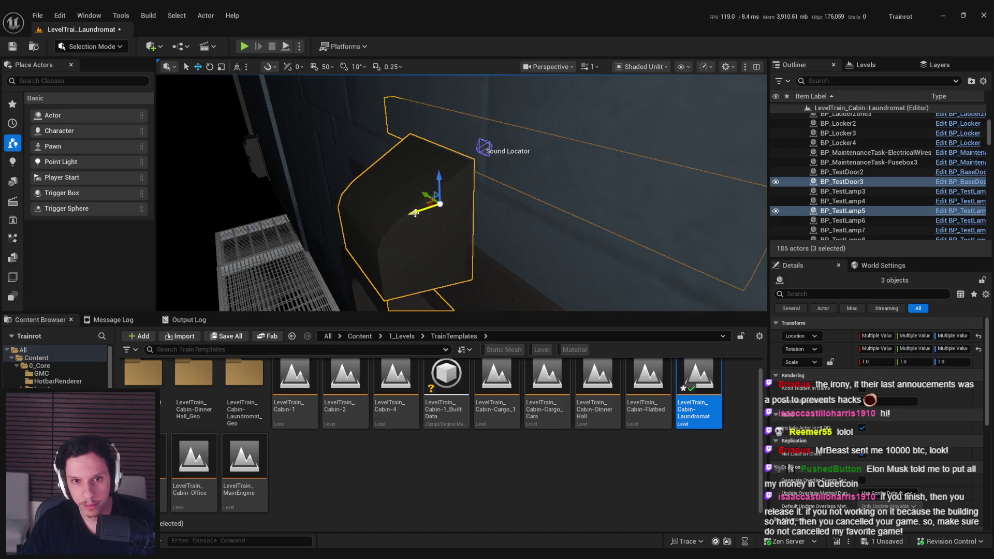
left_click(414, 213)
mouse_move(414, 213)
left_mouse_down()
mouse_move(517, 156)
mouse_move(507, 217)
mouse_move(404, 186)
left_mouse_up()
Step: Focus on Fusebox3, select floor Plane4, and save the level
left_click(377, 163)
key("f")
mouse_move(454, 214)
left_mouse_down()
mouse_move(302, 293)
mouse_move(249, 228)
mouse_move(465, 278)
mouse_move(425, 238)
left_mouse_up()
left_click(241, 217, "ctrl")
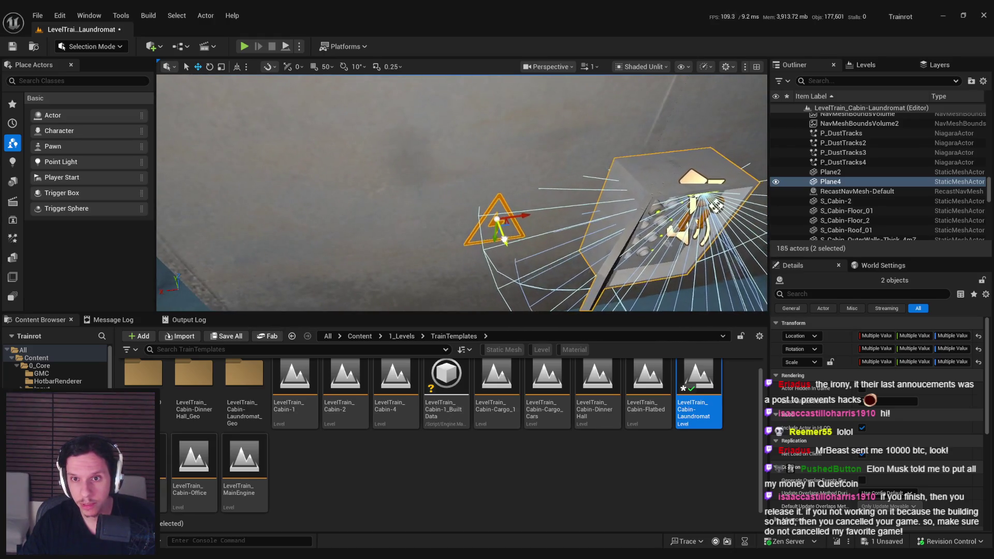
mouse_move(425, 238)
left_mouse_down()
mouse_move(466, 218)
mouse_move(468, 196)
left_mouse_up()
key("ctrl+s")
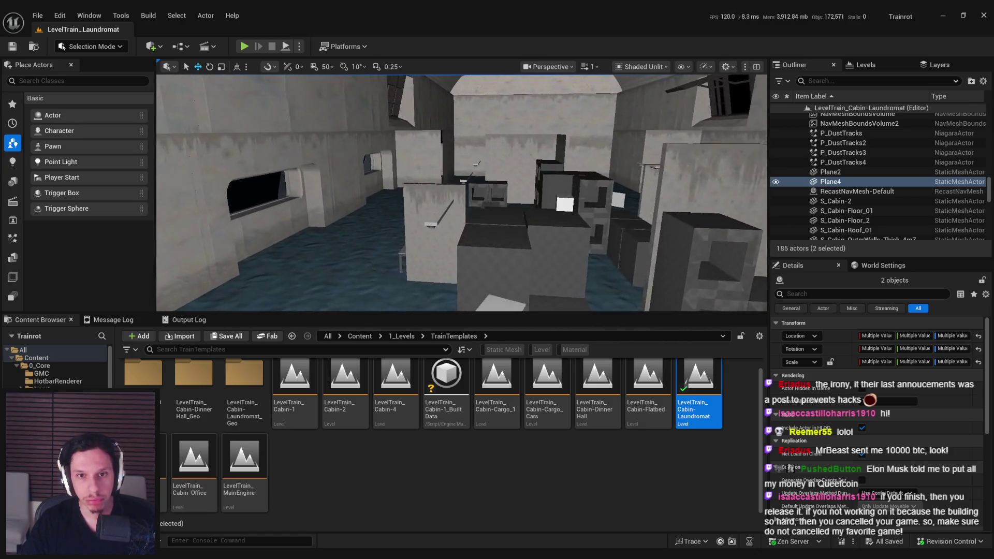
Step: Select outer wall 4m30 beside the window and compare its states with undo and redo
key("w")
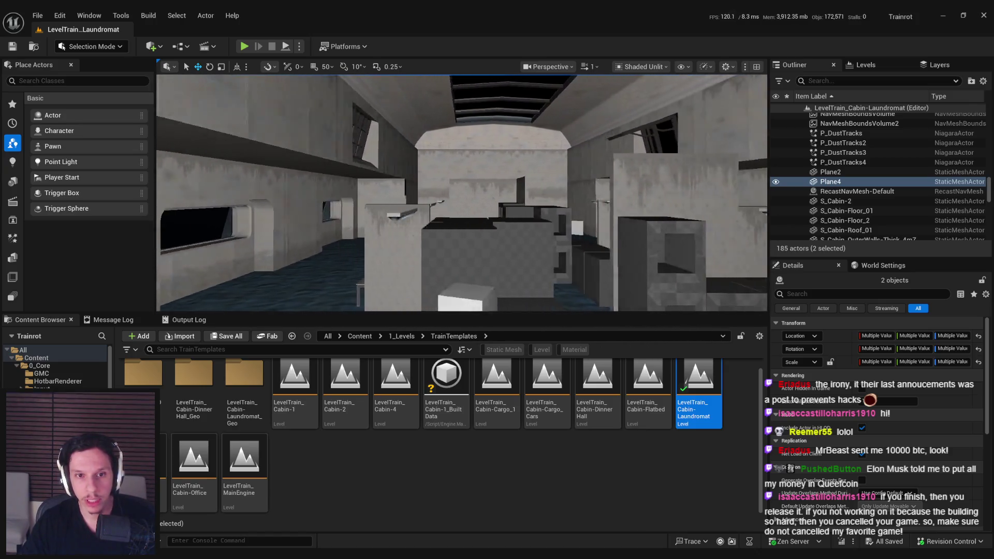
key("w")
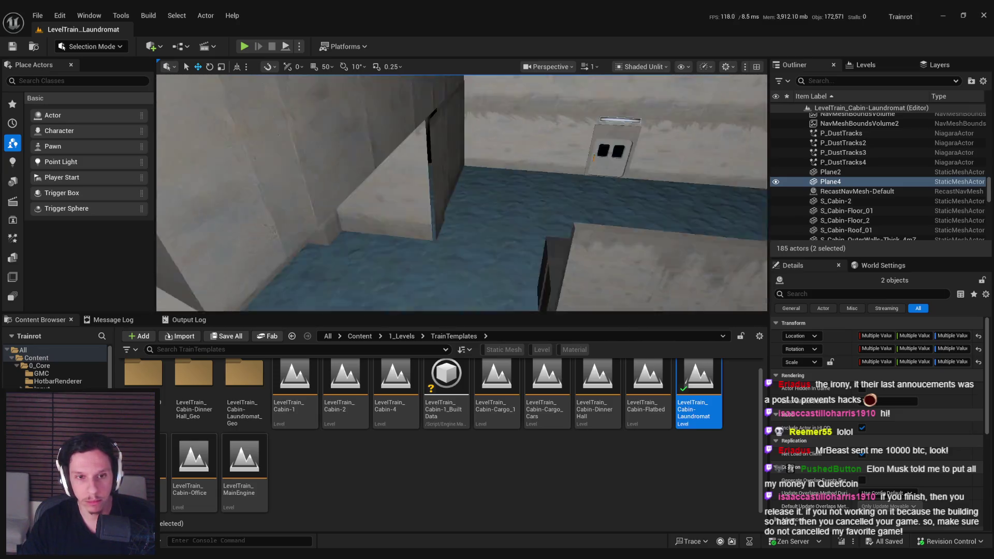
left_click(437, 200)
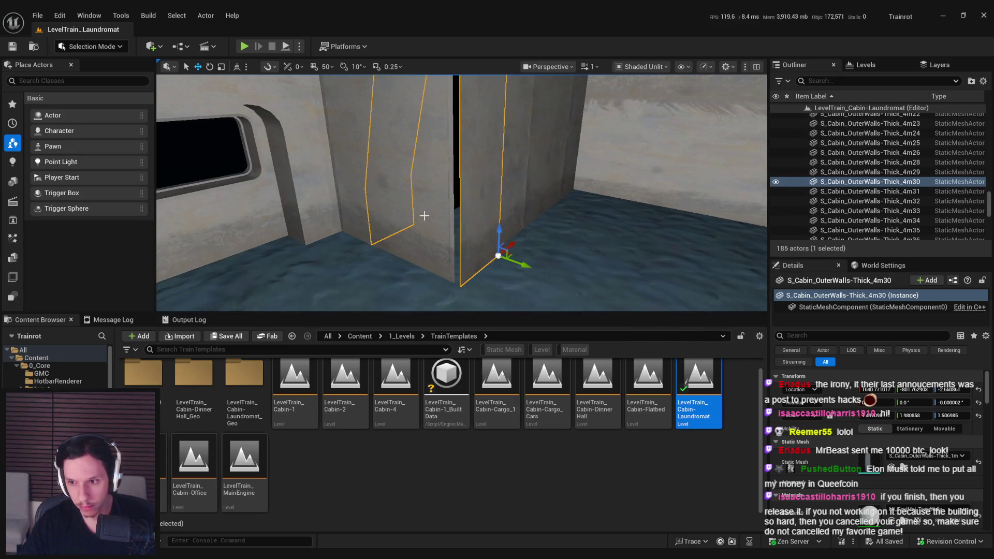
left_click(452, 215)
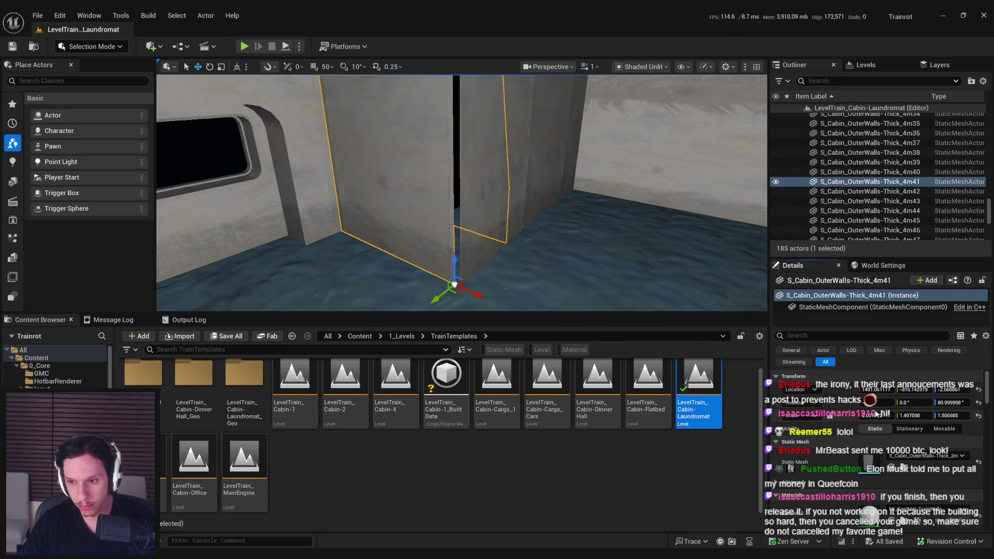
key("ctrl+z")
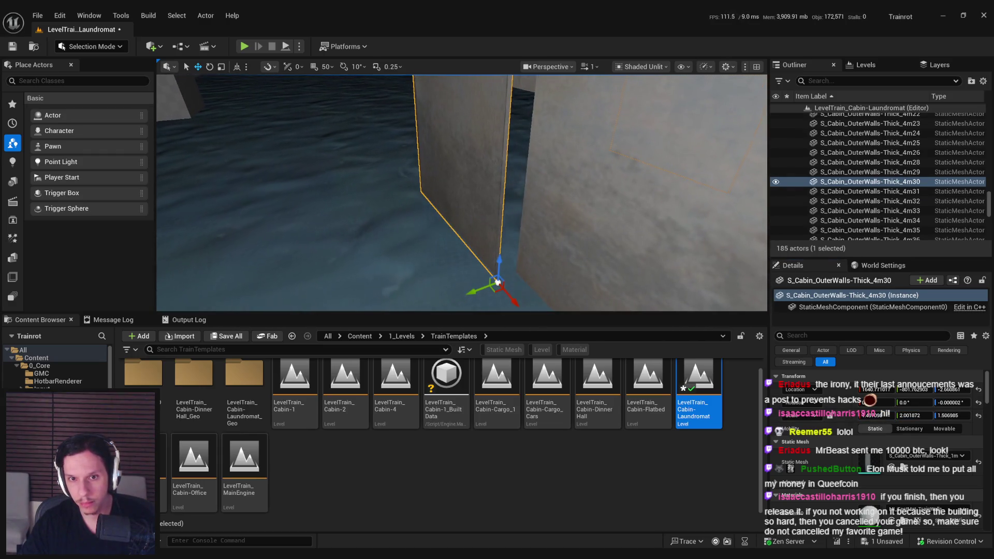
key("ctrl+y")
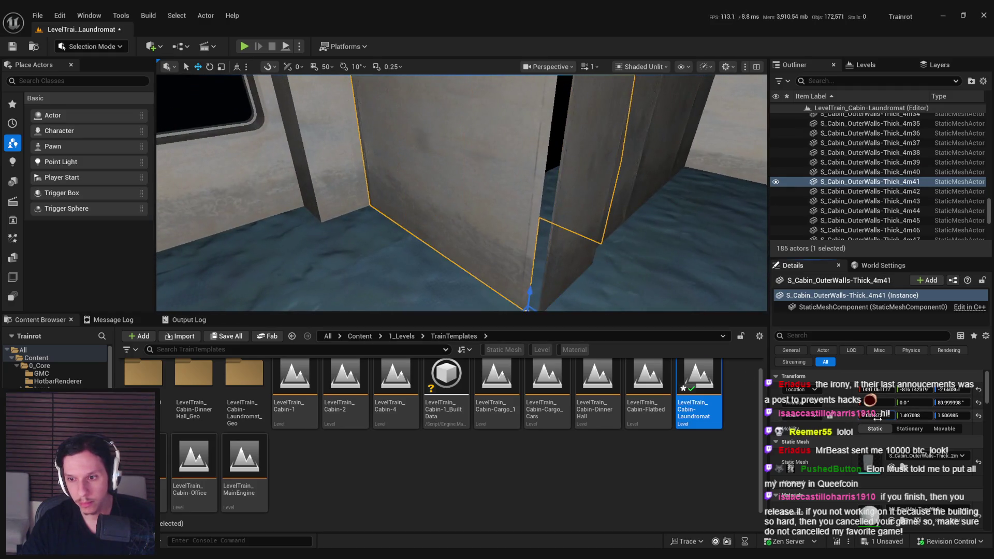
key("ctrl+z")
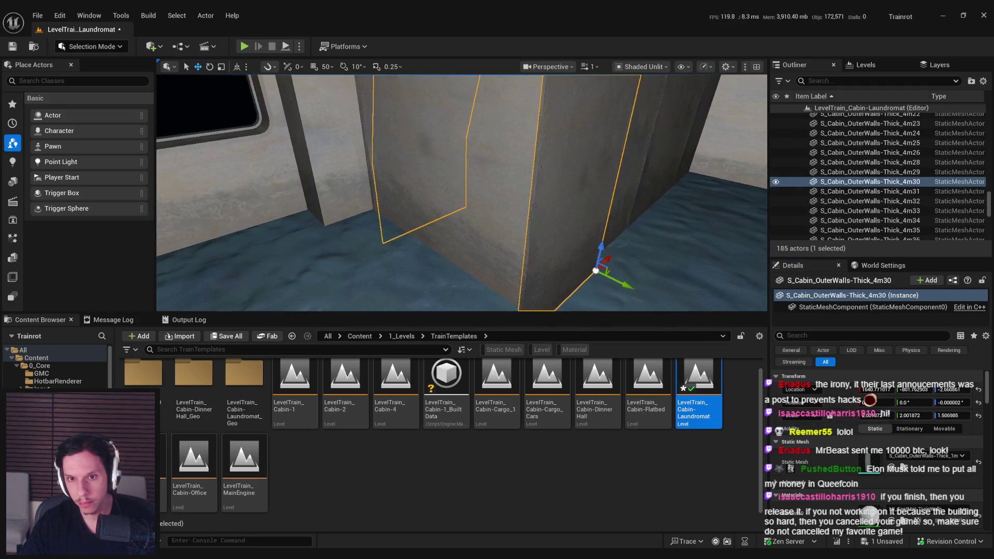
Step: Set wall 4m30's Scale X to about 2.001872 and frame the wall
left_click(913, 415)
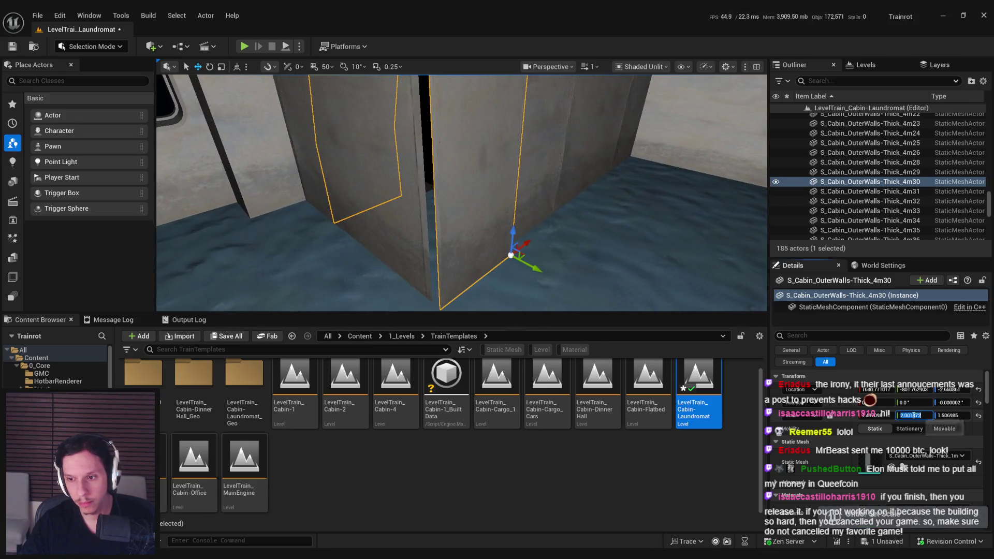
key("ctrl+y")
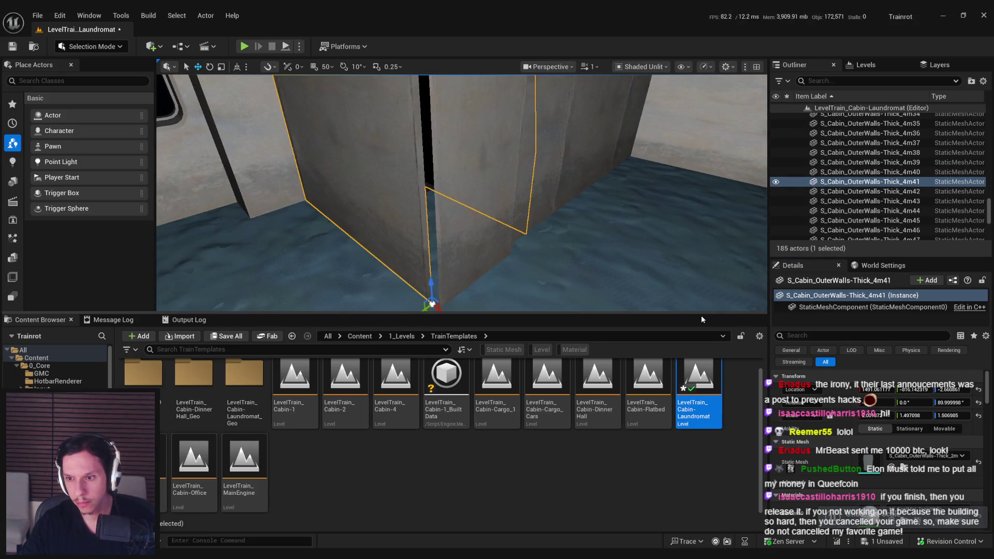
key("ctrl+z")
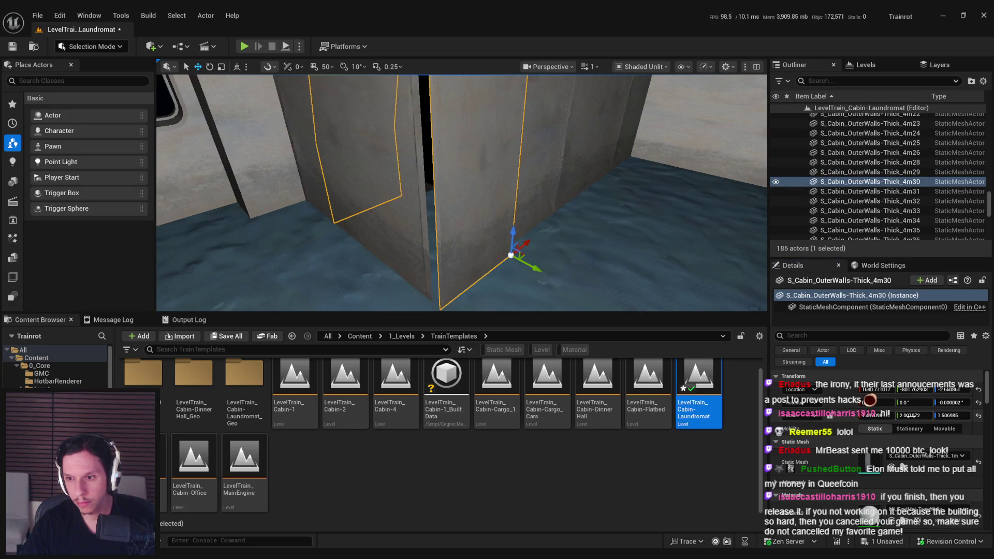
key("ctrl+y")
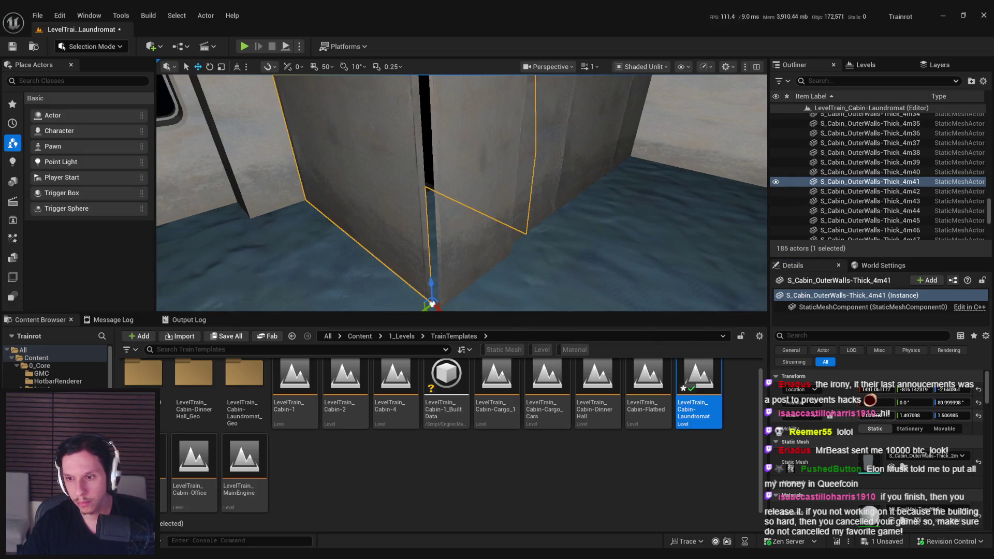
key("ctrl+z")
left_click_drag(875, 415, 896, 415)
key("f")
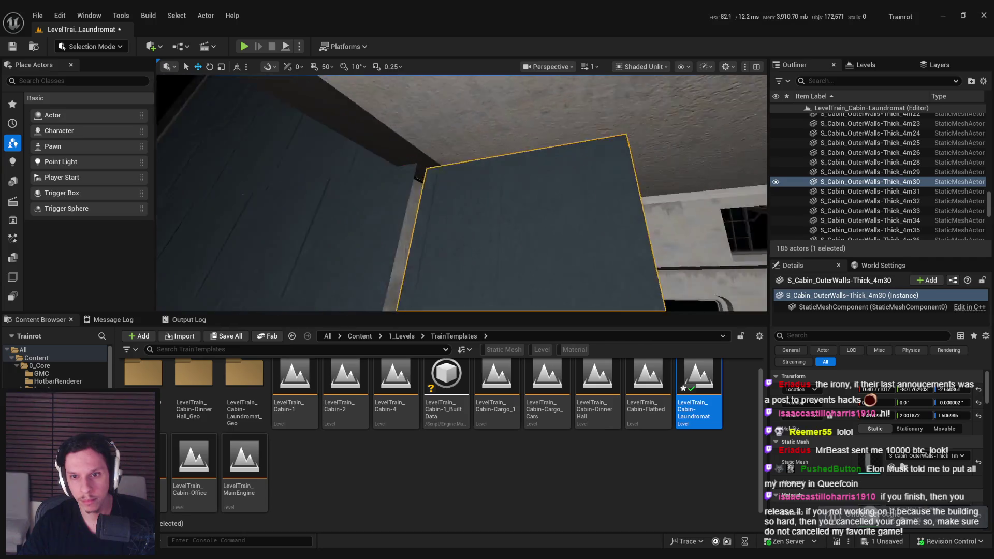
Step: Save the level with widened wall 4m30 and clear the selection
scroll(462, 193, "down", 1)
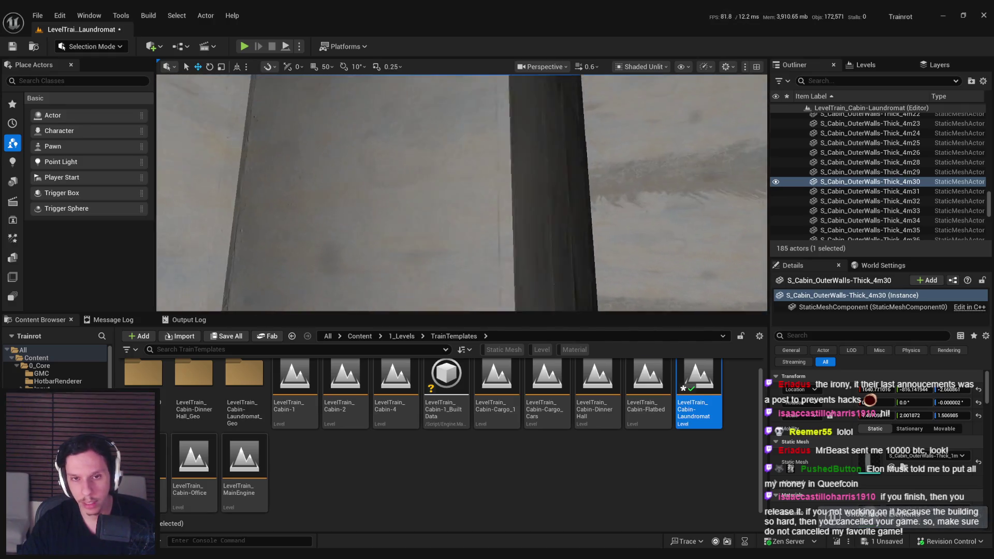
key("ctrl+s")
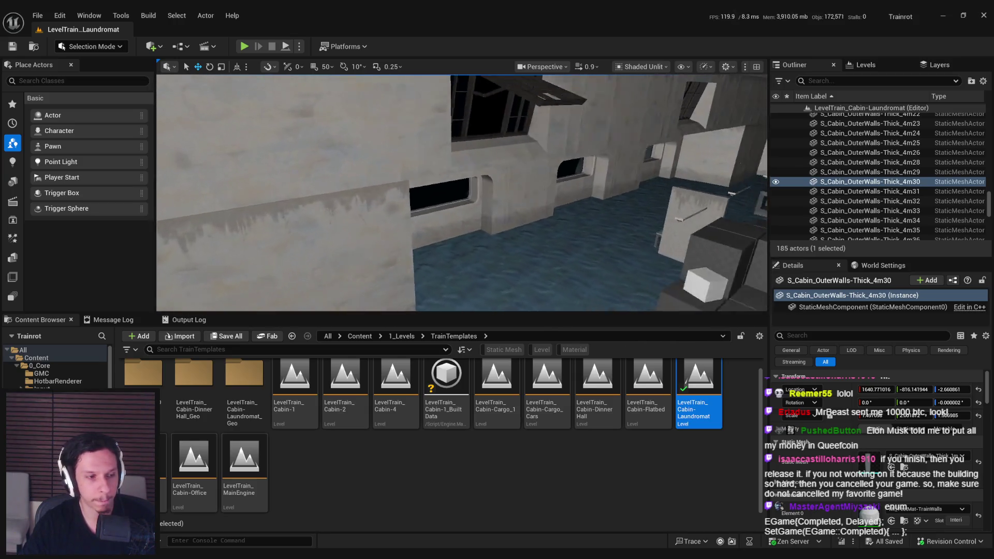
left_click(315, 241)
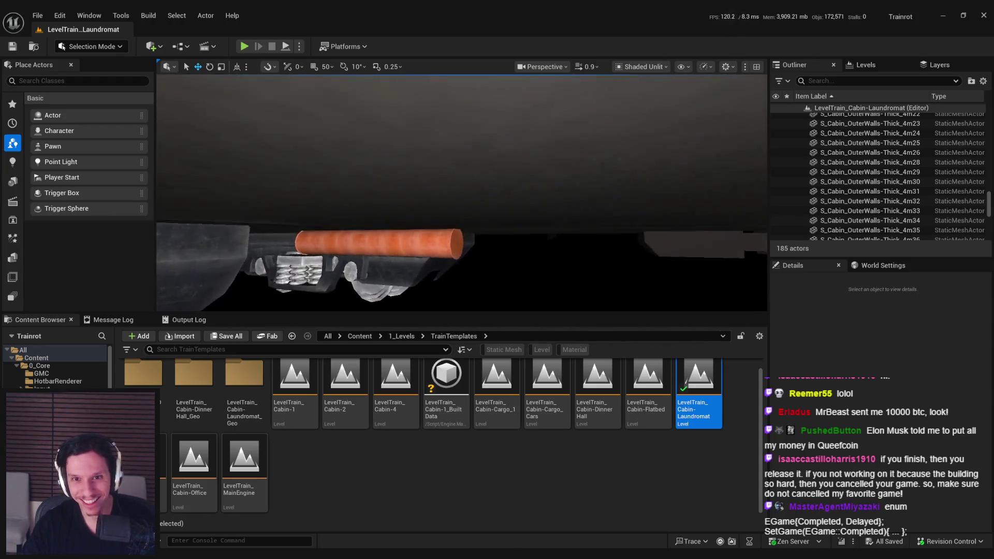
Step: Slide catwalks 5m9 and 5m10 together along Y to line up, then frame catwalk 5m16
left_click(479, 223)
left_click(487, 225, "ctrl")
key("f")
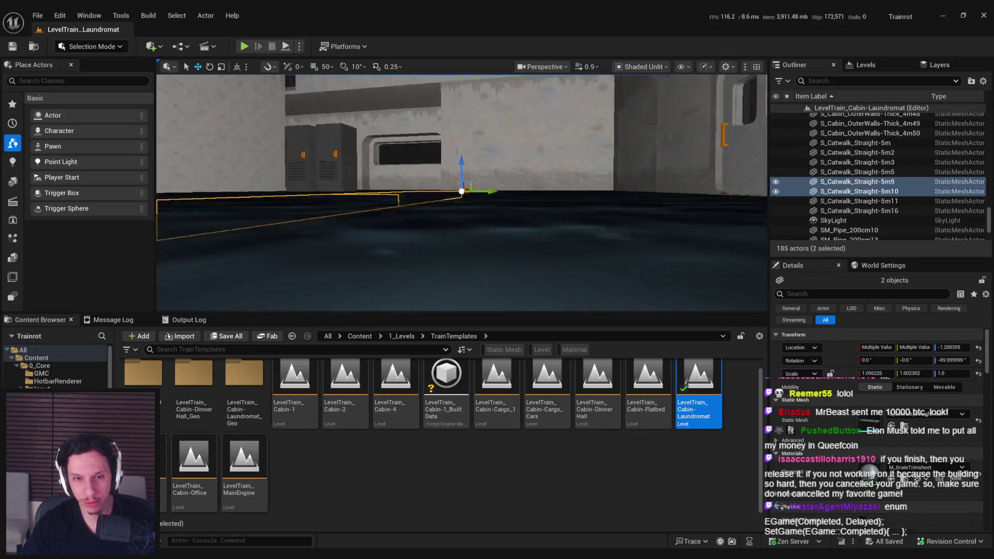
mouse_move(443, 193)
left_mouse_down()
mouse_move(574, 209)
mouse_move(512, 211)
left_mouse_up()
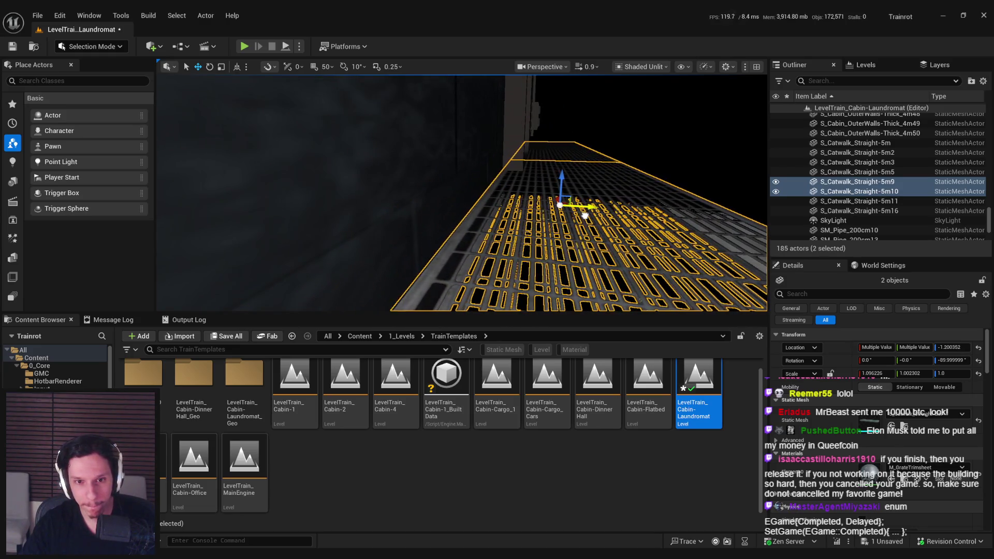
left_click_drag(587, 215, 586, 174)
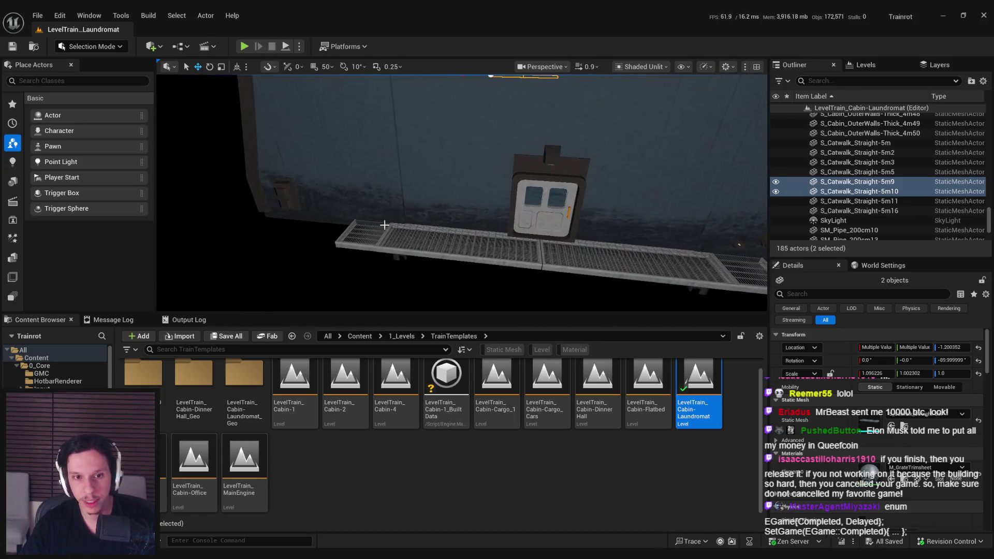
left_click(362, 244)
key("f")
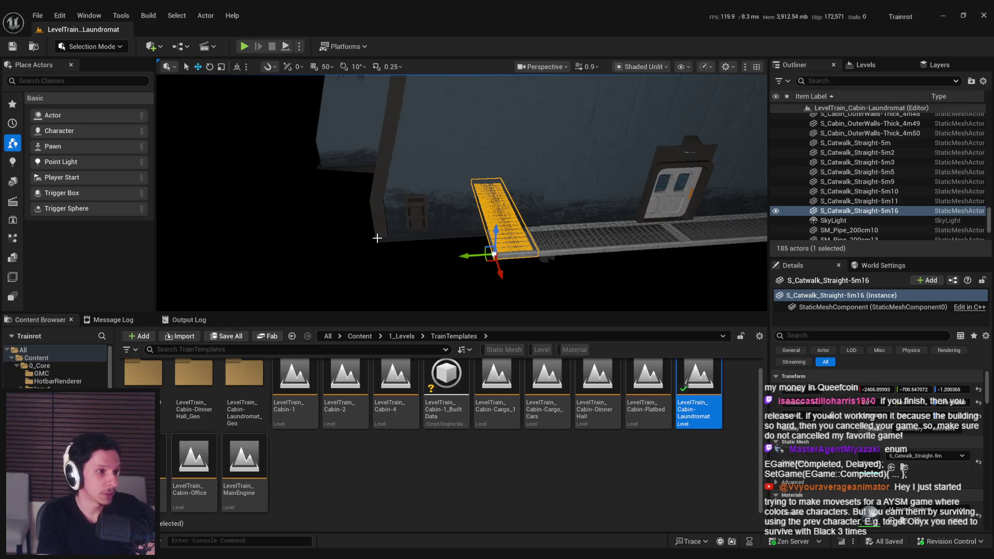
Step: Slide catwalk section 5m3 sideways along Y by the cabin wall
mouse_move(374, 237)
left_mouse_down()
mouse_move(393, 217)
mouse_move(374, 237)
left_mouse_up()
left_click_drag(495, 239, 466, 222)
left_click(186, 150)
mouse_move(170, 155)
left_mouse_down()
mouse_move(371, 214)
mouse_move(555, 249)
mouse_move(561, 261)
mouse_move(476, 290)
mouse_move(461, 259)
mouse_move(450, 262)
mouse_move(445, 249)
mouse_move(476, 207)
mouse_move(483, 174)
mouse_move(470, 181)
mouse_move(485, 176)
mouse_move(479, 207)
mouse_move(498, 239)
left_mouse_up()
Step: Inspect catwalk section 5m16 from several angles, briefly switching to the scale gizmo
left_click(445, 217)
mouse_move(445, 217)
left_mouse_down()
mouse_move(422, 221)
mouse_move(464, 241)
left_mouse_up()
scroll(463, 241, "down", 1)
left_click_drag(432, 189, 414, 192)
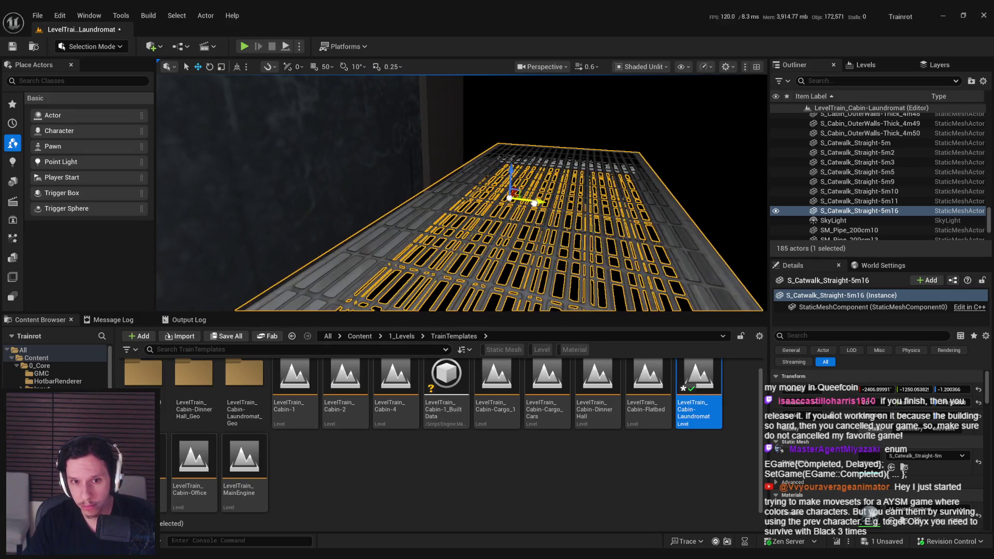
key("r")
mouse_move(414, 193)
left_mouse_down()
mouse_move(694, 257)
mouse_move(628, 251)
left_mouse_up()
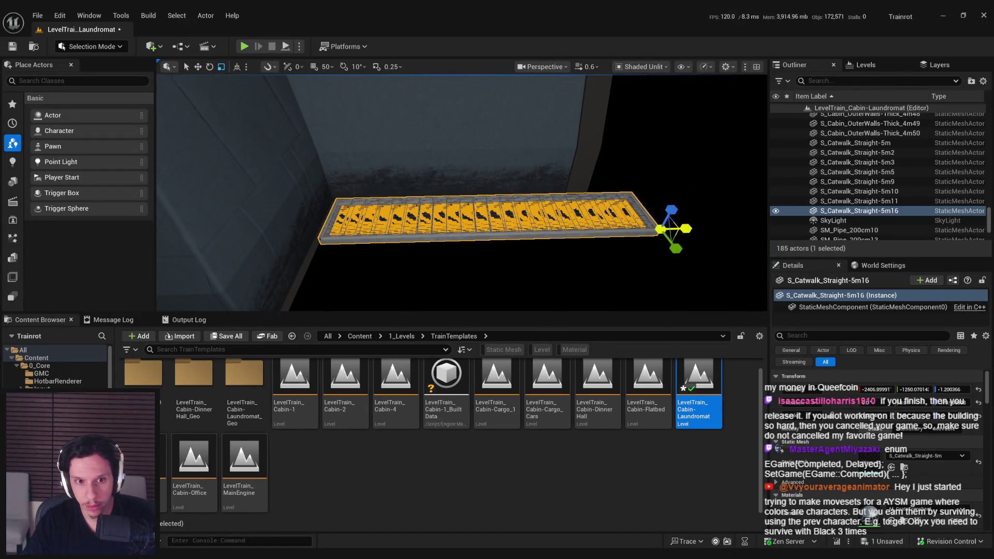
mouse_move(688, 230)
left_mouse_down()
mouse_move(766, 232)
mouse_move(695, 236)
left_mouse_up()
scroll(694, 236, "up", 1)
key("w")
Step: Reselect catwalk 5m3 and get a wider view of the catwalks along the wall
left_click(331, 217)
scroll(694, 236, "down", 2)
scroll(694, 236, "down", 2)
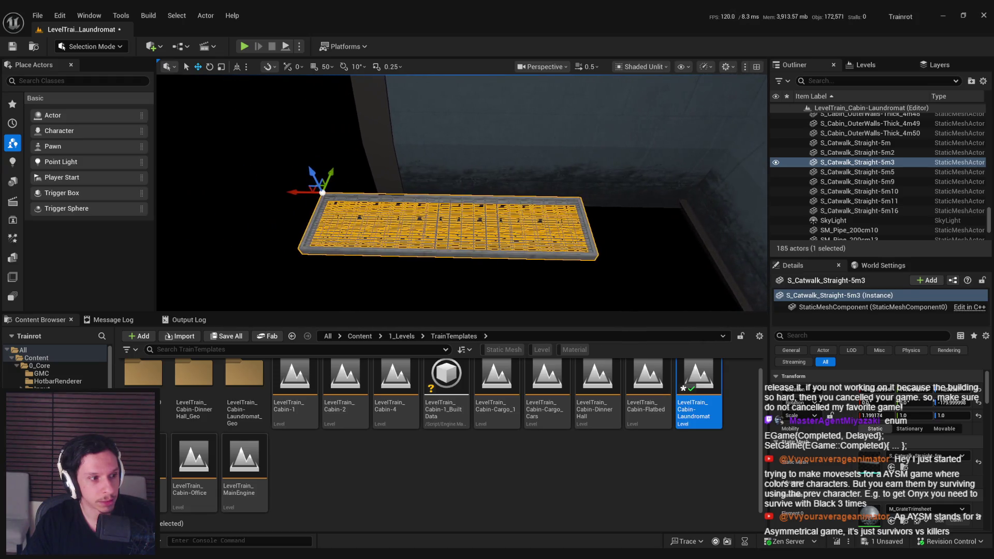
left_click_drag(273, 201, 280, 193)
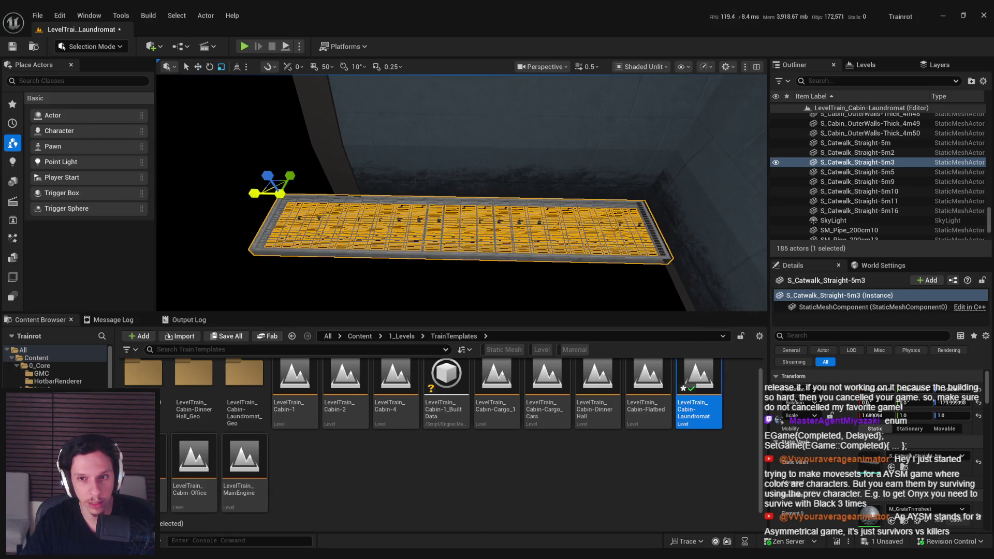
scroll(413, 208, "up", 2)
left_click_drag(413, 207, 413, 207)
left_click_drag(493, 190, 457, 202)
Step: Delete the second catwalk section, then undo to restore it
left_click(456, 179)
left_click(494, 190, "ctrl")
left_click_drag(402, 230, 439, 249)
scroll(401, 230, "down", 1)
left_click(438, 249)
left_click_drag(416, 165, 417, 166)
left_click_drag(434, 233, 433, 233)
key("Delete")
left_click(283, 200)
left_click_drag(317, 60, 317, 60)
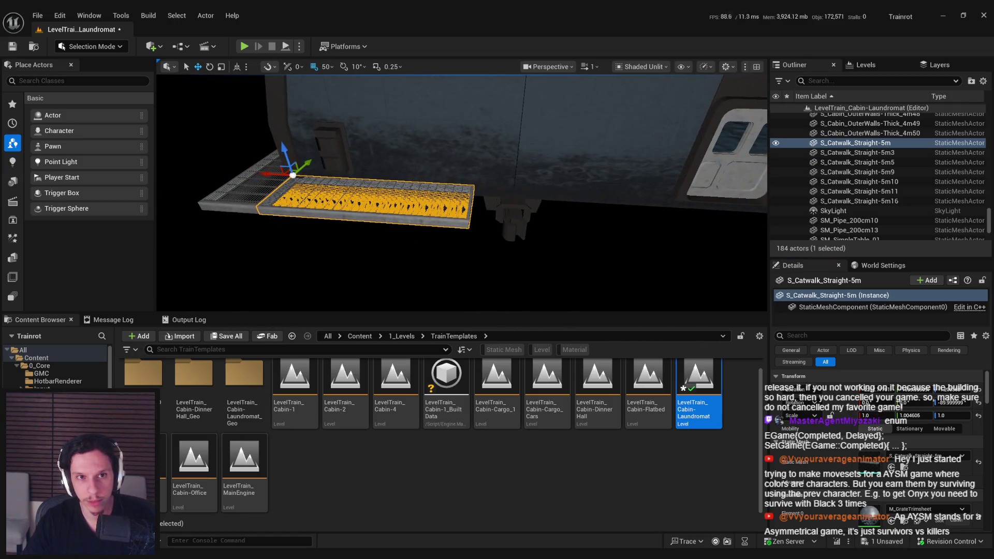
key("ctrl+z")
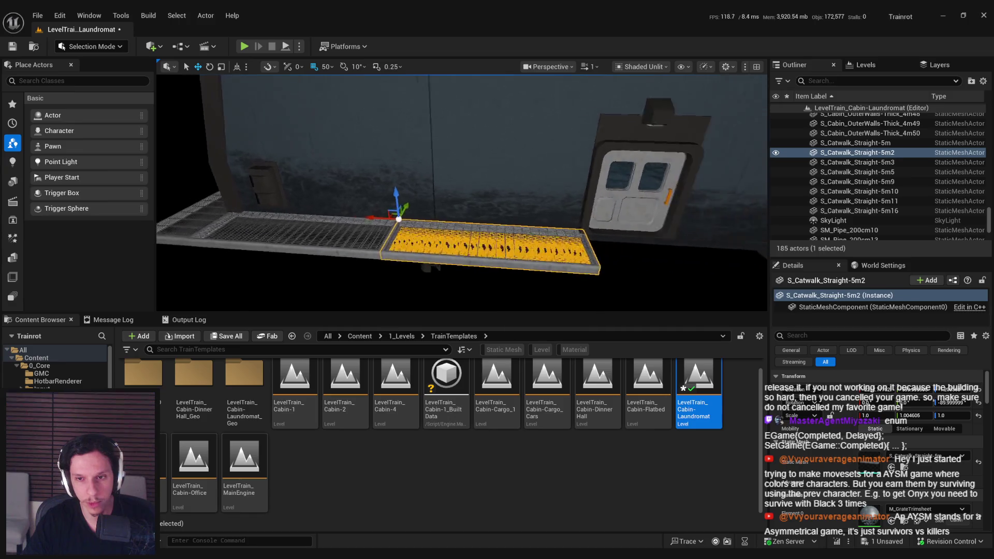
Step: Alt-drag two duplicate catwalk sections further along the wall
left_click_drag(312, 224, 445, 233)
left_click_drag(352, 218, 451, 215)
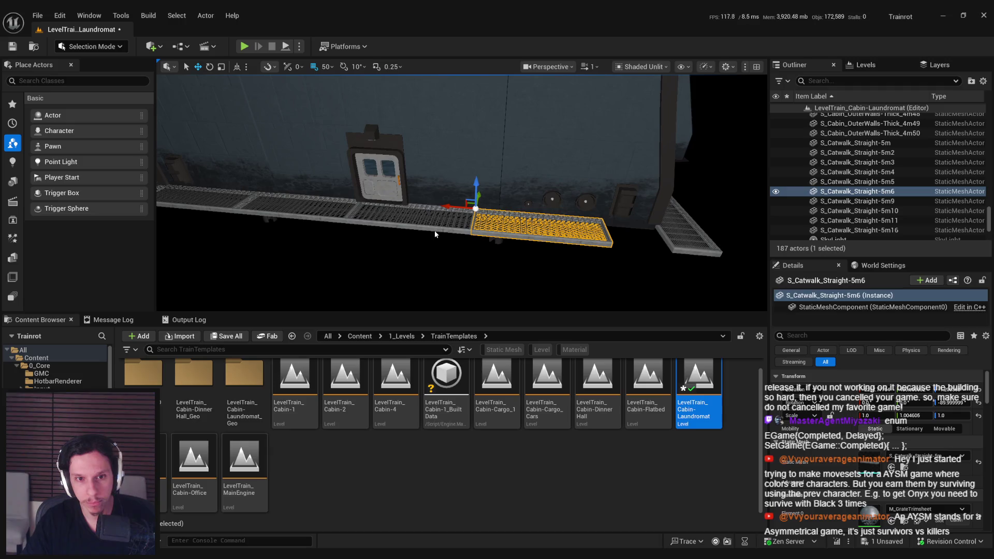
left_click(435, 234, "ctrl")
Step: Frame the selected catwalk sections and save the level
left_click(213, 210, "ctrl")
key("f")
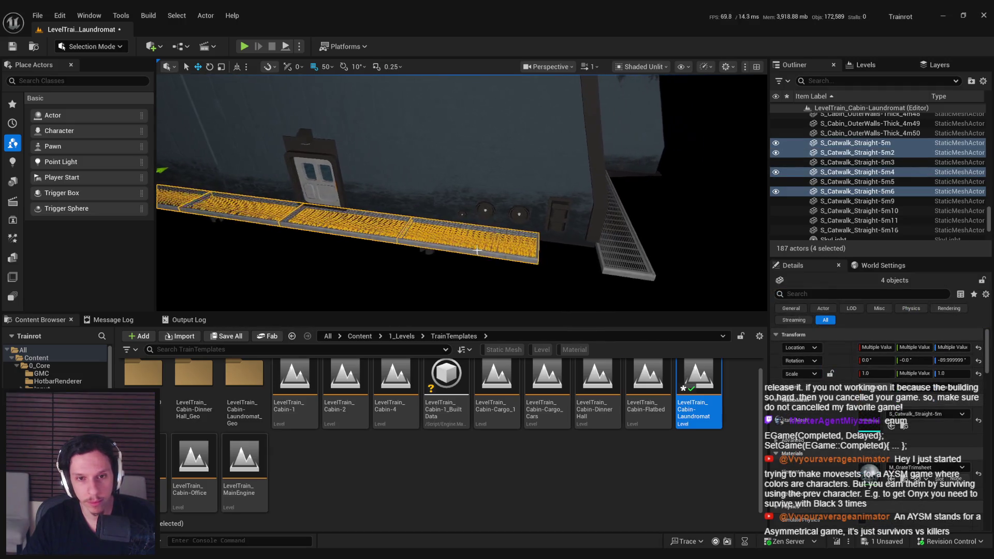
key("f")
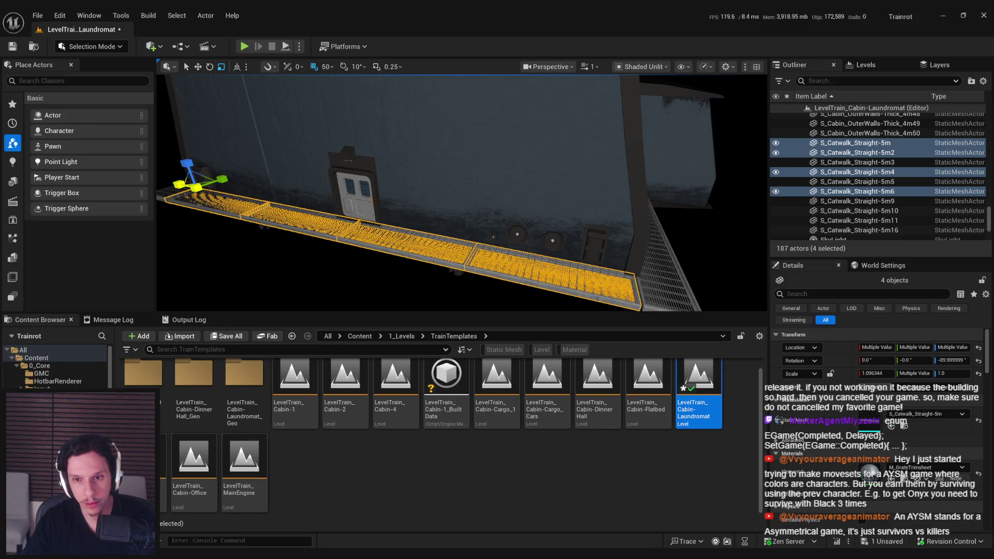
scroll(238, 199, "up", 6)
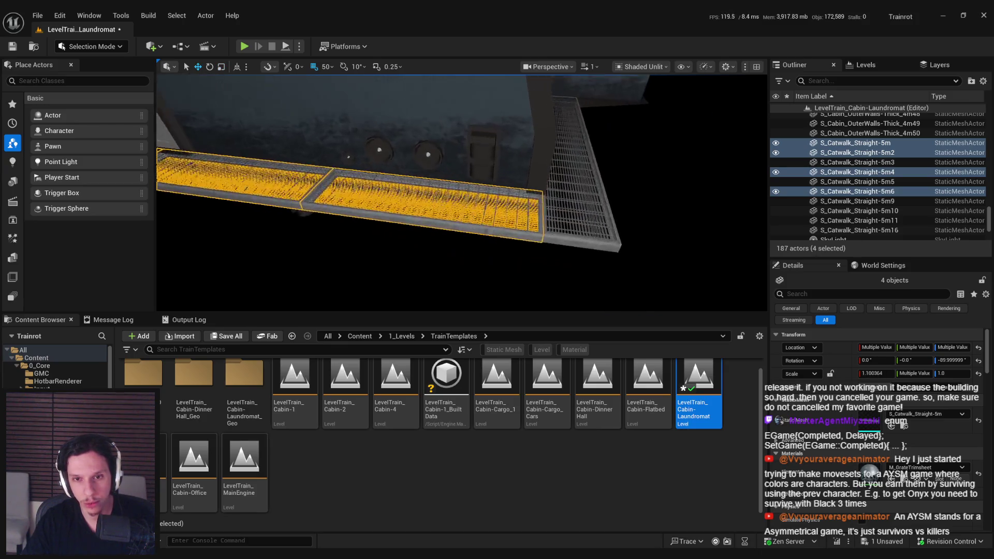
scroll(460, 191, "down", 5)
key("ctrl+s")
Step: Delete the two surplus catwalk pieces beside the grate
scroll(461, 191, "up", 2)
key("w")
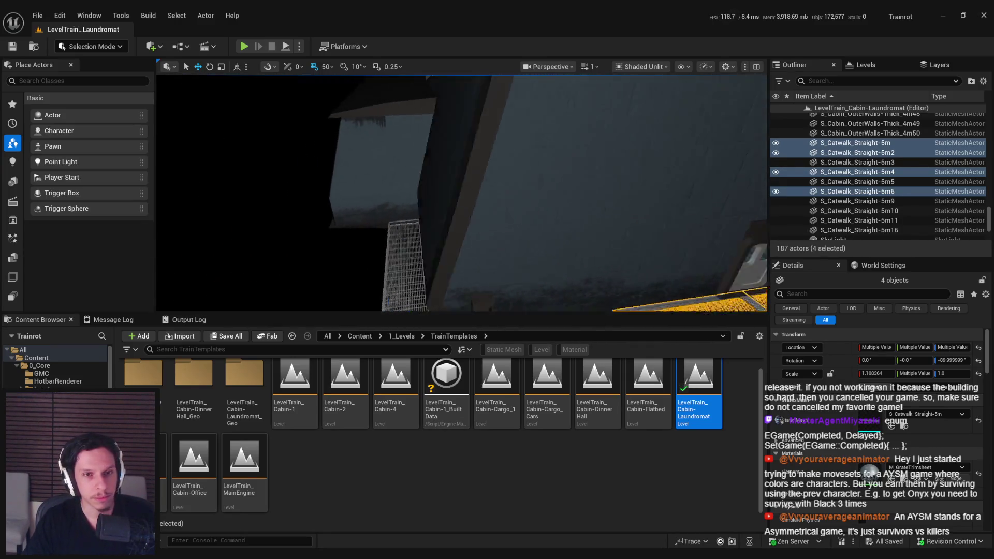
mouse_move(461, 191)
left_mouse_down()
mouse_move(419, 196)
mouse_move(401, 251)
mouse_move(399, 233)
left_mouse_up()
left_click(429, 298)
left_click(331, 301, "ctrl")
key("Delete")
Step: Select three catwalk sections by the door and view them from outside the cabin
left_click(363, 194)
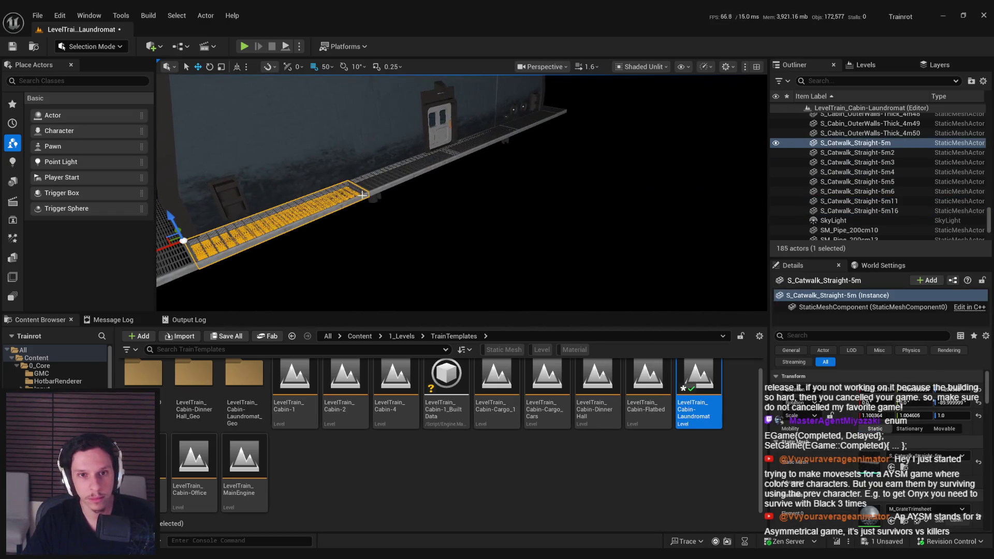
left_click(427, 173, "ctrl")
left_click(518, 129, "ctrl")
mouse_move(302, 238)
left_mouse_down()
mouse_move(603, 247)
mouse_move(412, 255)
left_mouse_up()
Step: Add another catwalk section to the selection and fly along the catwalks to inspect them
left_click(331, 228, "ctrl")
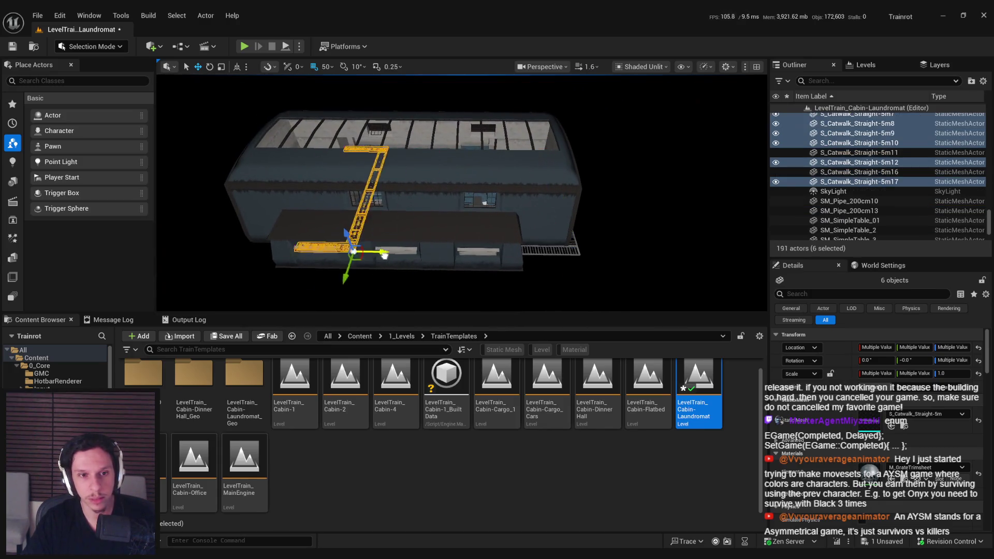
scroll(278, 244, "down", 2)
key("w")
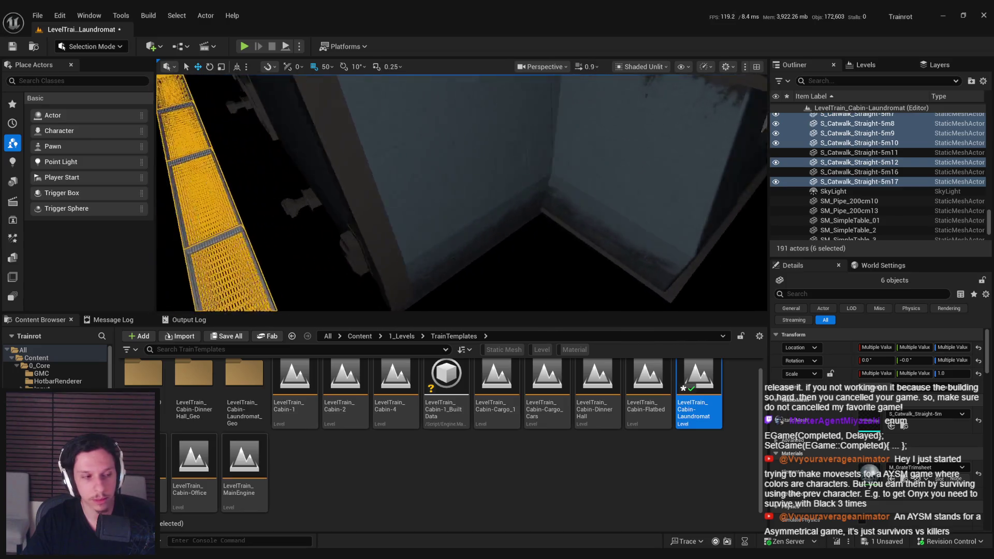
key("s")
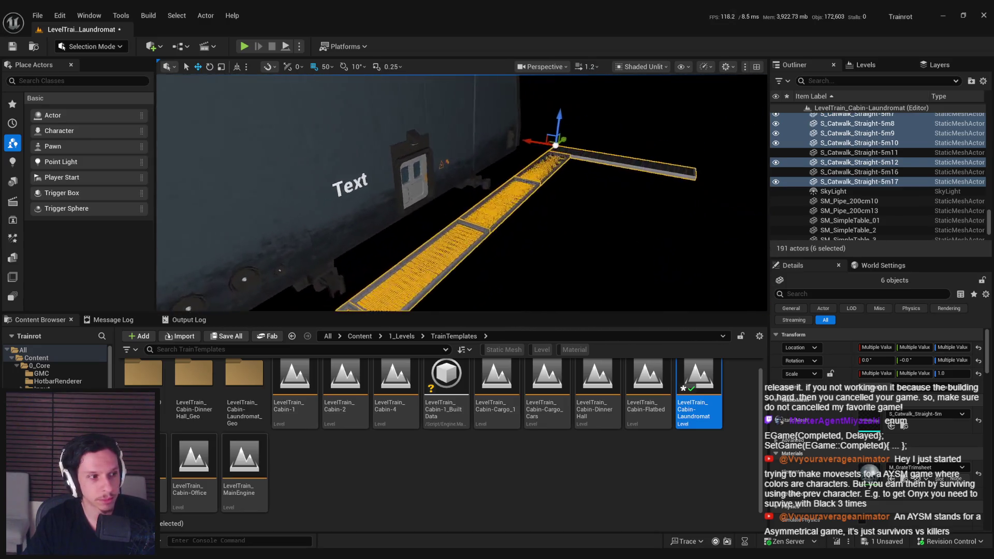
key("w")
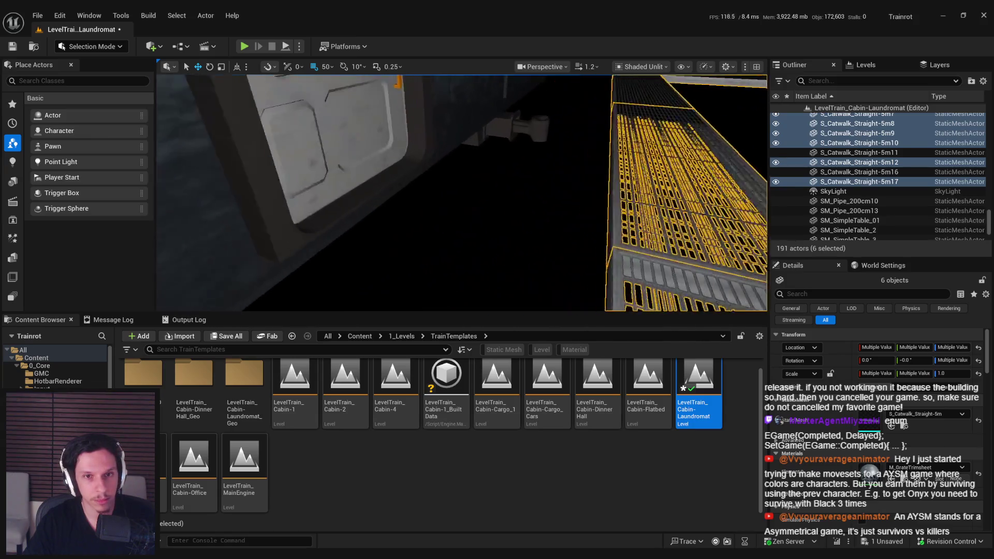
key("s")
left_click_drag(412, 254, 259, 245)
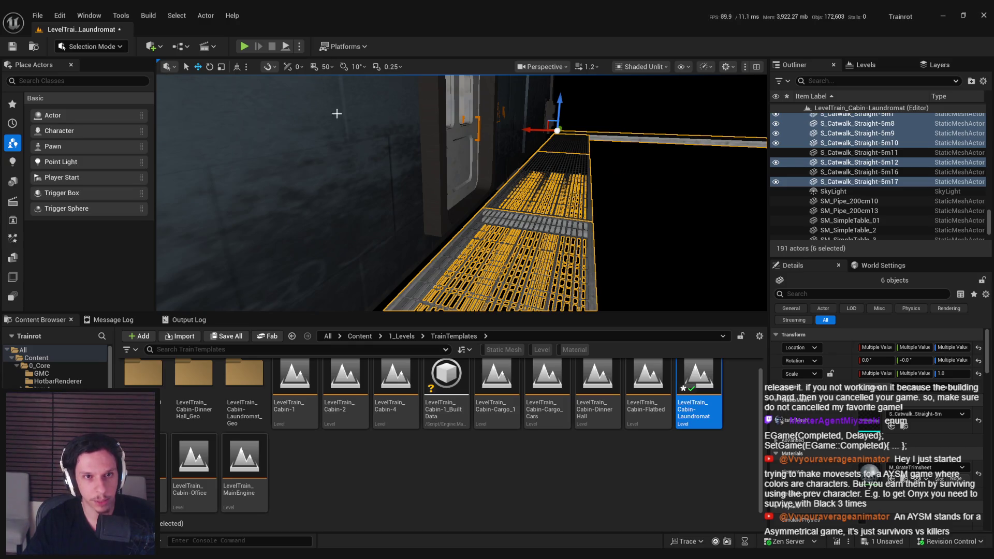
scroll(324, 97, "down", 2)
key("w")
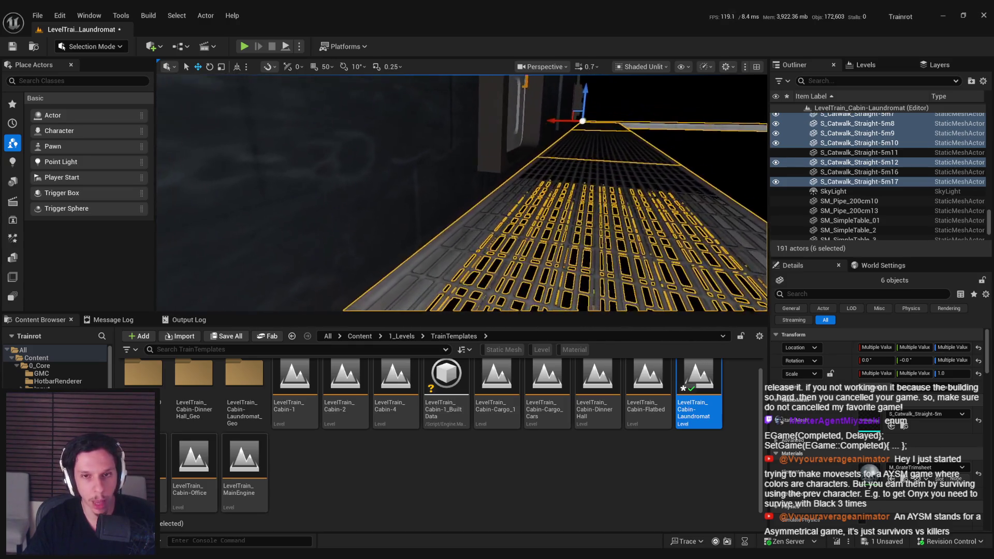
key("w")
key("w")
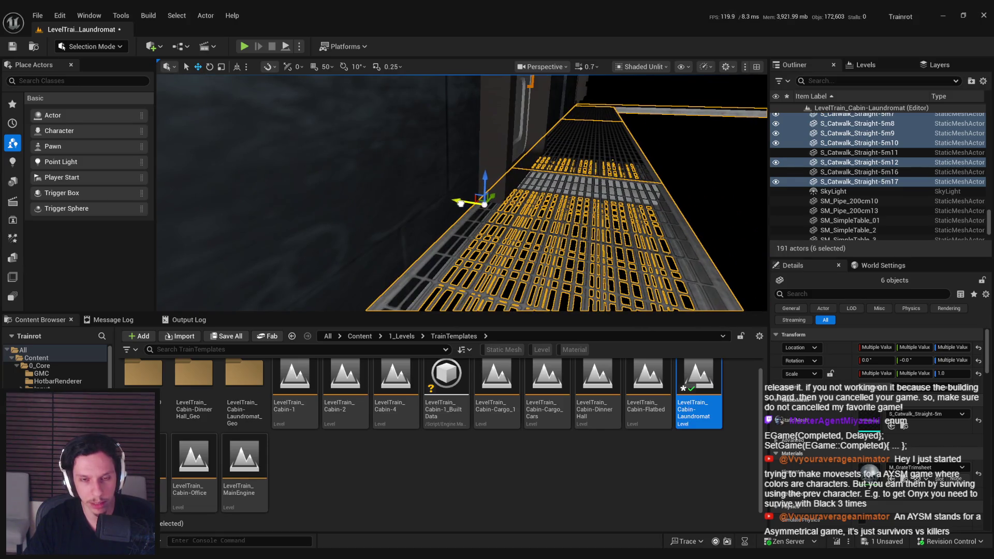
scroll(460, 202, "up", 1)
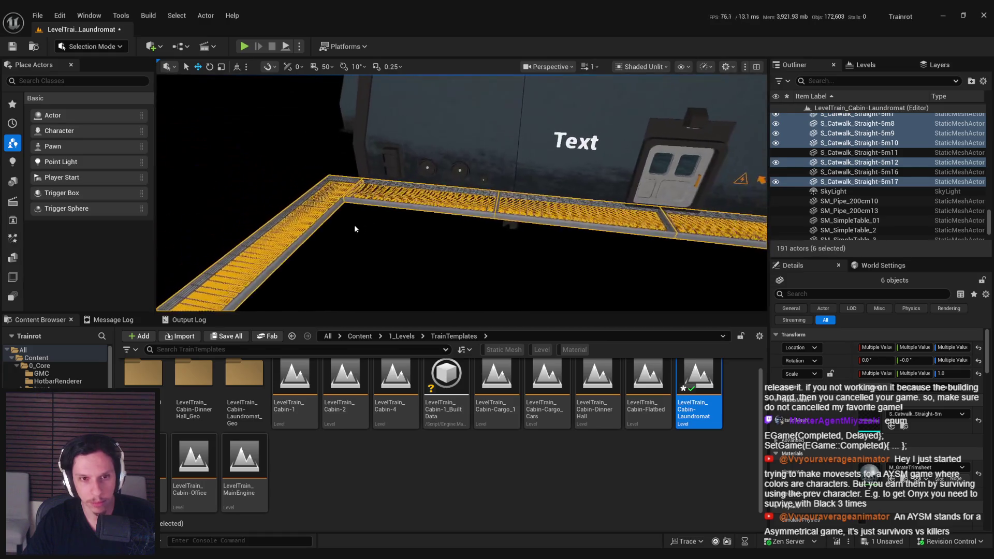
Step: Select end catwalks S_Catwalk_Straight-5m12 and -5m17, frame them, and slide them along X
left_click(290, 212)
left_click(647, 223, "ctrl")
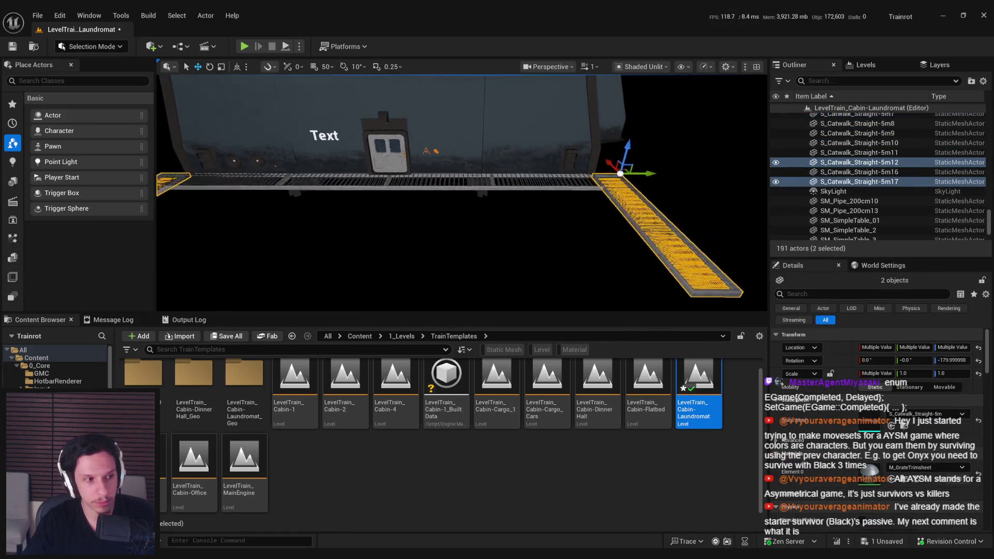
key("f")
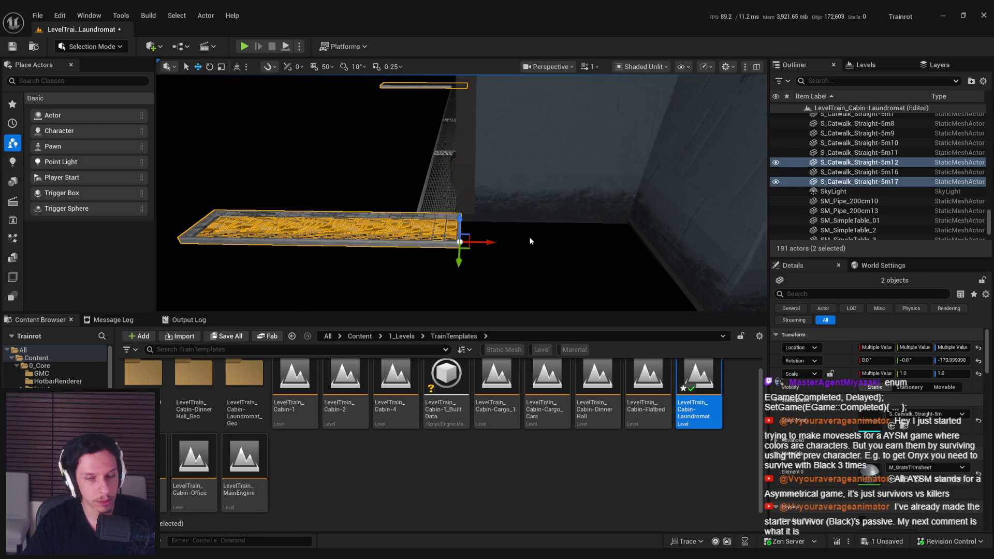
left_click_drag(487, 242, 656, 252)
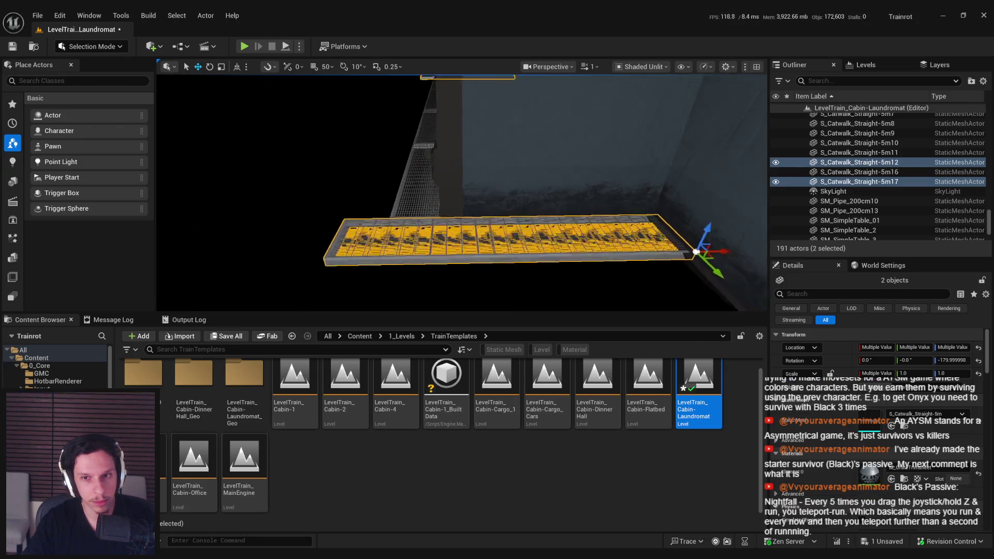
scroll(673, 253, "up", 5)
left_click_drag(567, 257, 518, 243)
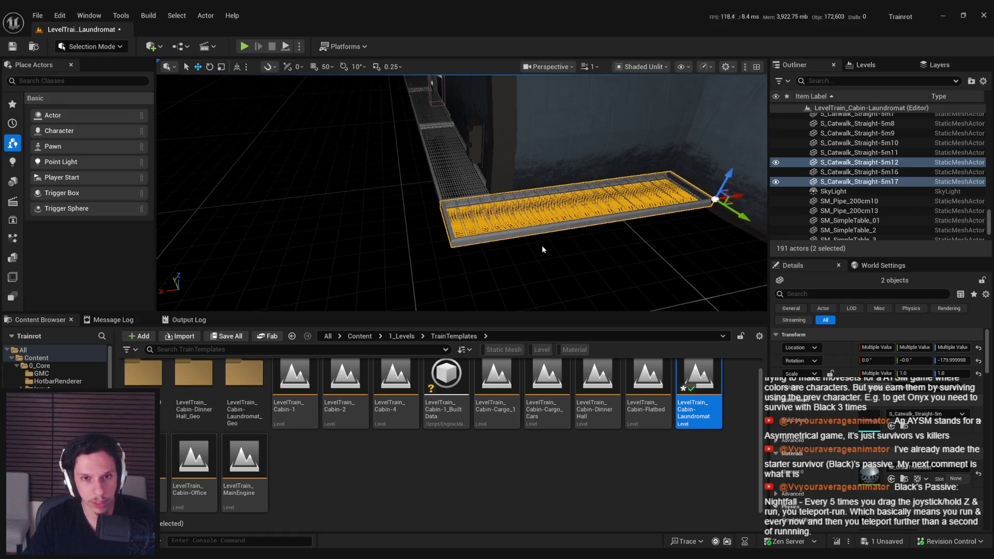
left_click_drag(517, 243, 505, 277)
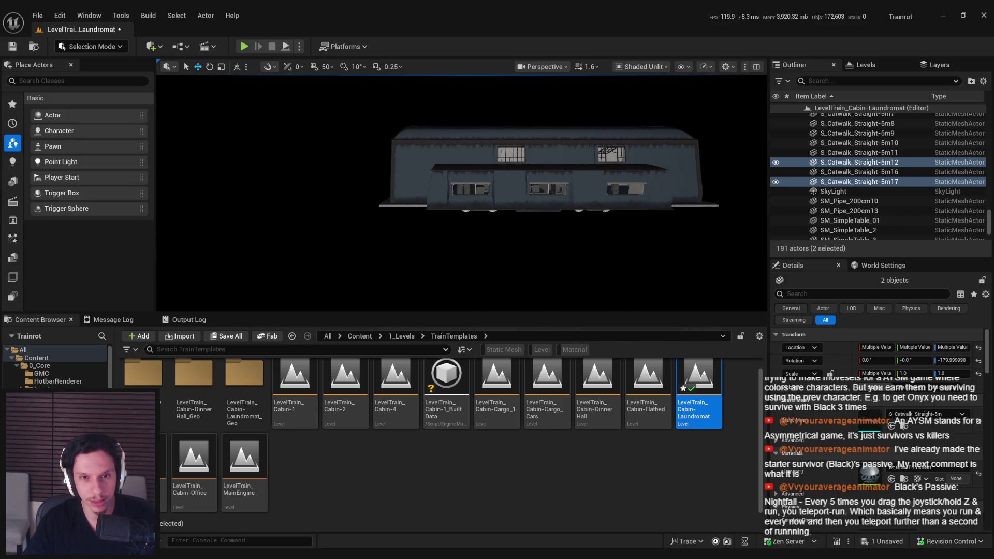
left_click_drag(505, 277, 504, 267)
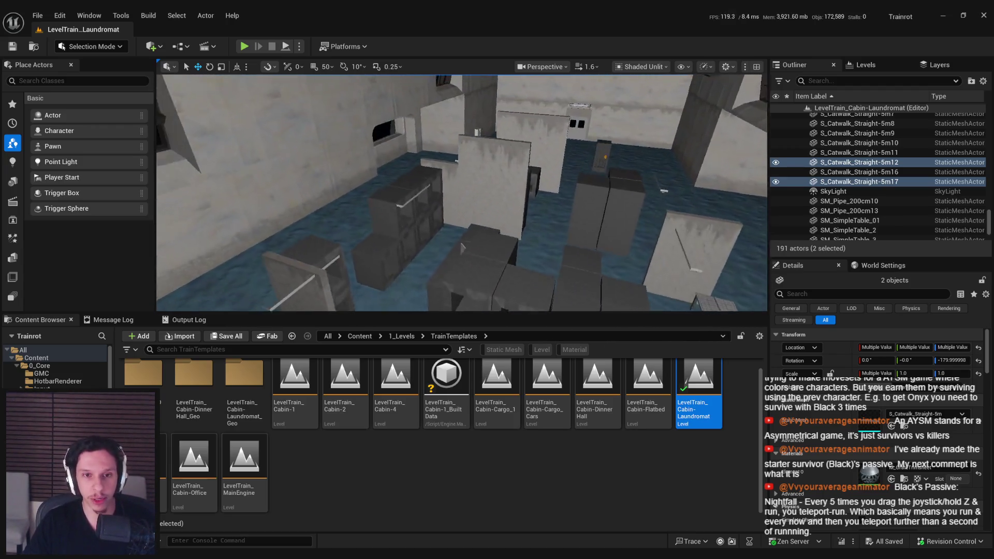
Step: Select the ceiling lamps in the laundromat room and frame them in view
left_click(503, 200)
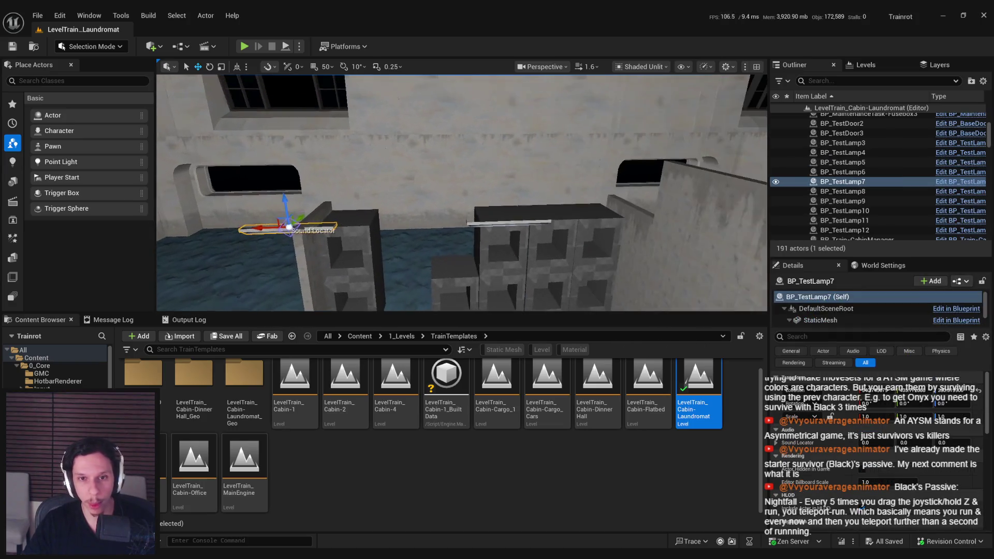
left_click(514, 228, "ctrl")
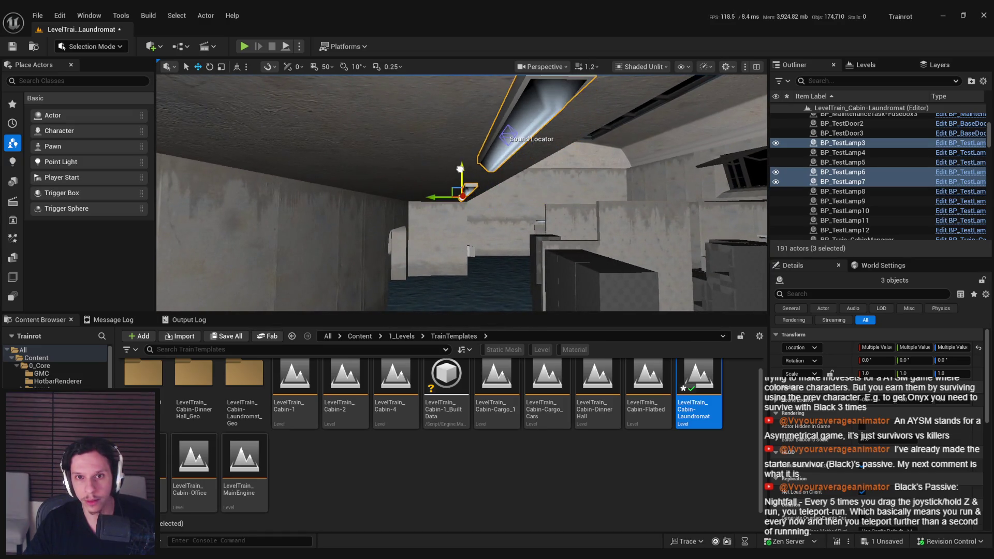
scroll(483, 201, "down", 1)
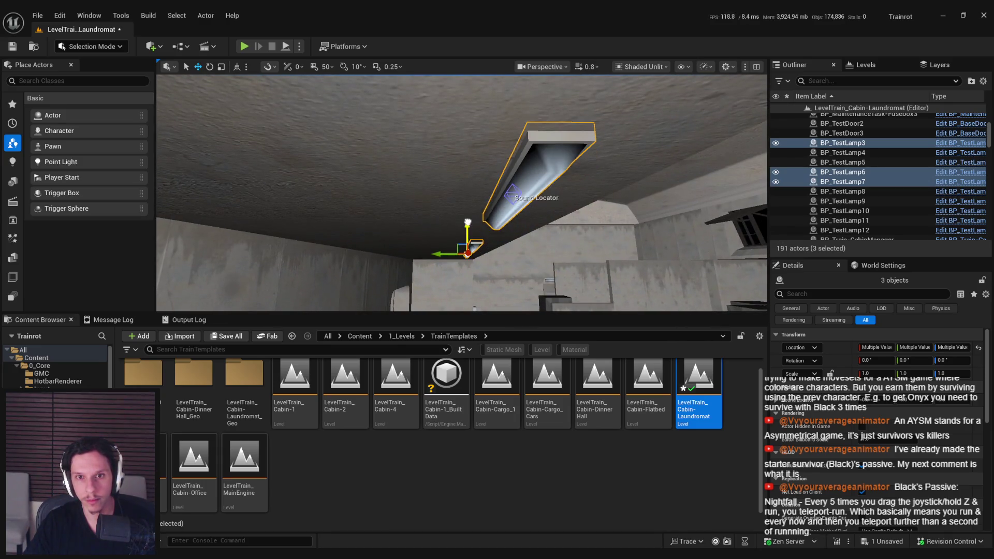
scroll(461, 193, "up", 2)
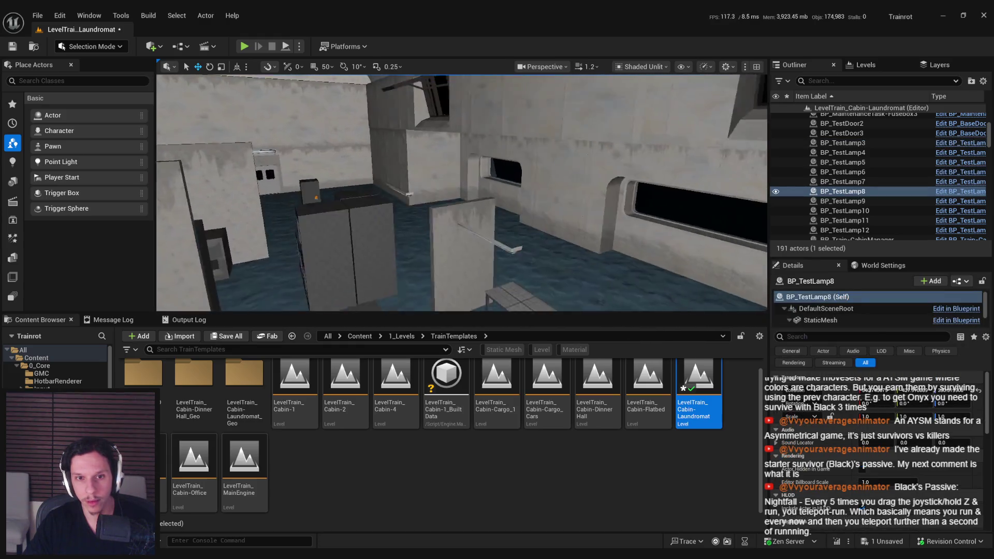
left_click(473, 231, "ctrl")
mouse_move(481, 226)
left_mouse_down()
mouse_move(471, 223)
mouse_move(480, 226)
left_mouse_up()
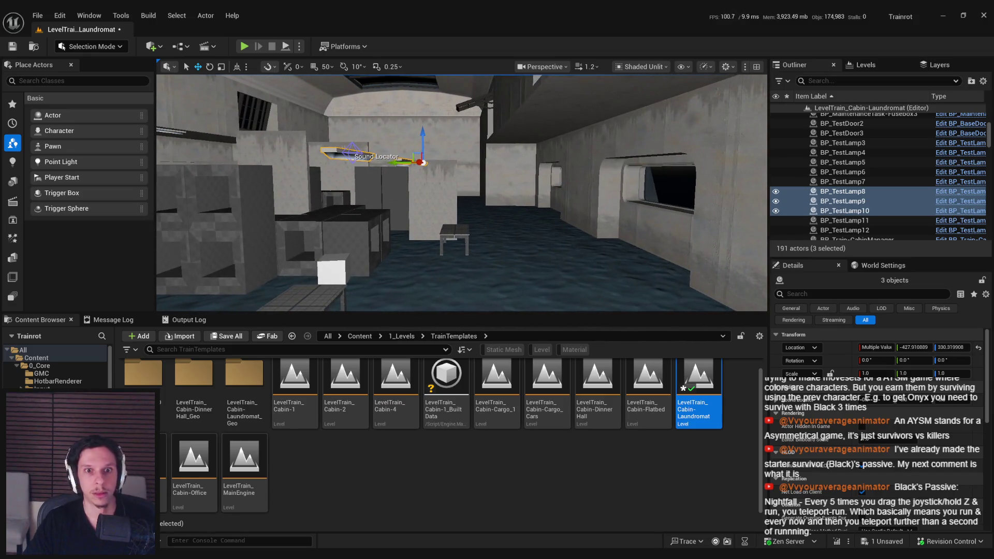
left_click_drag(393, 167, 383, 166)
mouse_move(467, 183)
left_mouse_down()
mouse_move(441, 185)
mouse_move(468, 166)
mouse_move(482, 110)
left_mouse_up()
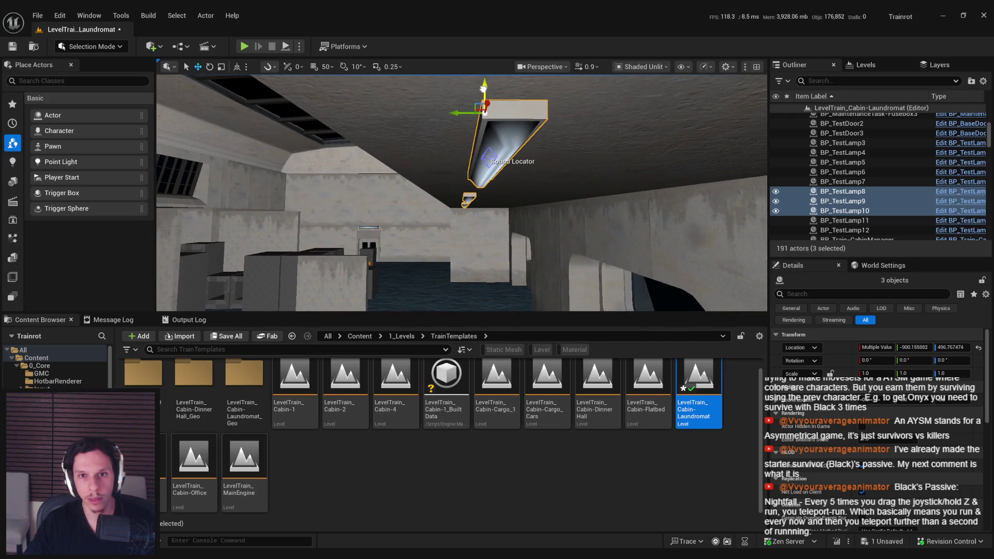
left_click_drag(482, 90, 483, 75)
key("f")
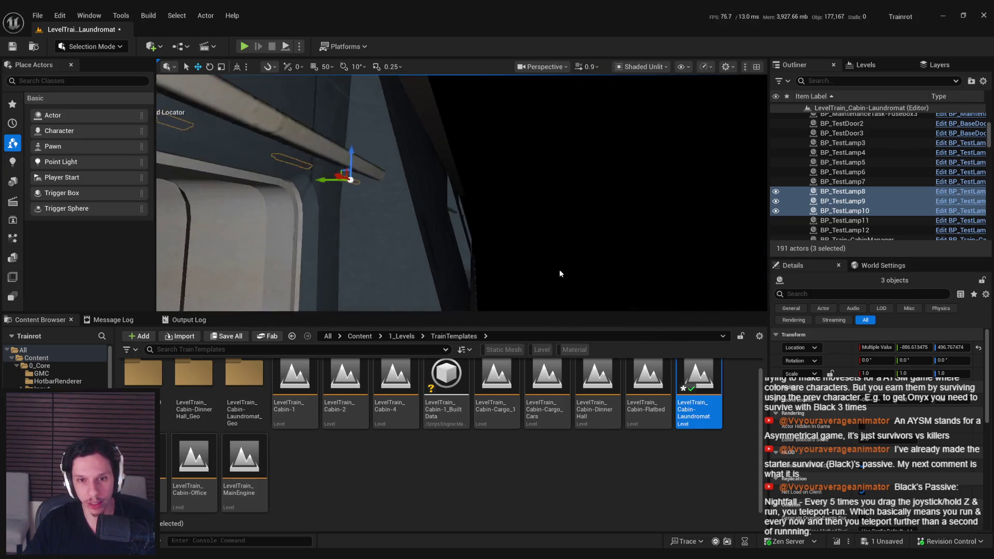
Step: Deselect the lamps, save the Laundromat level, and start a play session
left_click(515, 234)
key("ctrl+s")
mouse_move(381, 219)
left_mouse_down()
mouse_move(362, 246)
mouse_move(377, 265)
mouse_move(419, 209)
left_mouse_up()
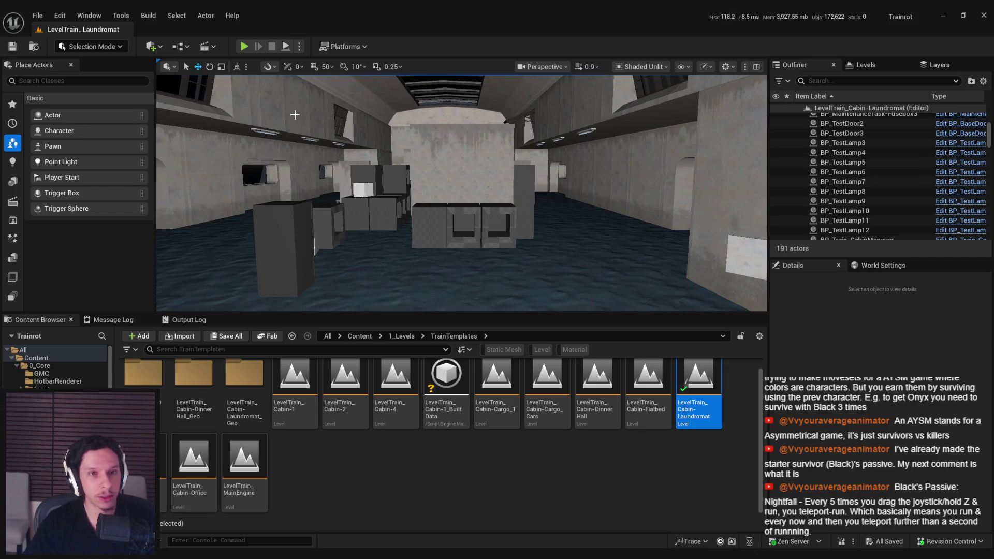
left_click(245, 47)
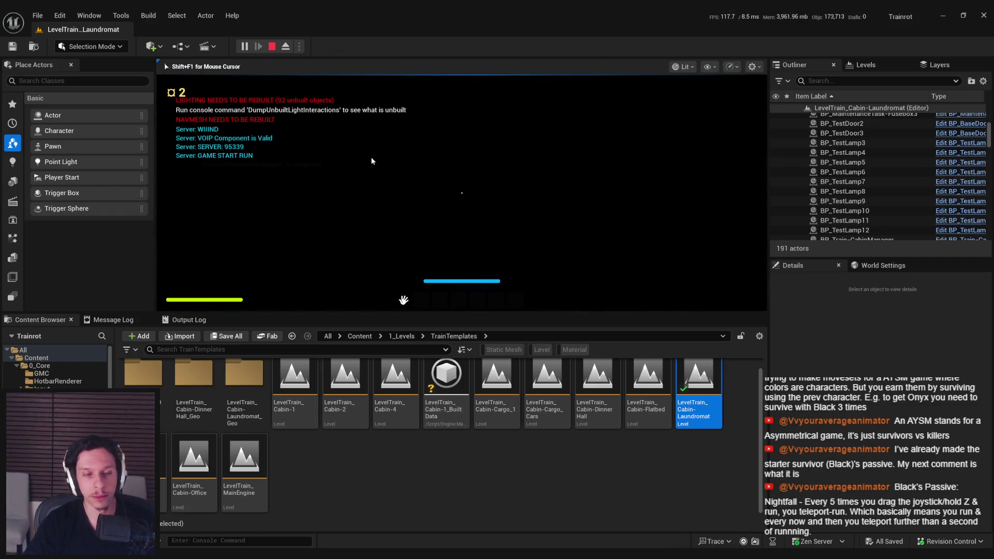
Step: Stop play and paste S_Cabin-Floor_01's details onto S_Cabin-Floor_2
key("Escape")
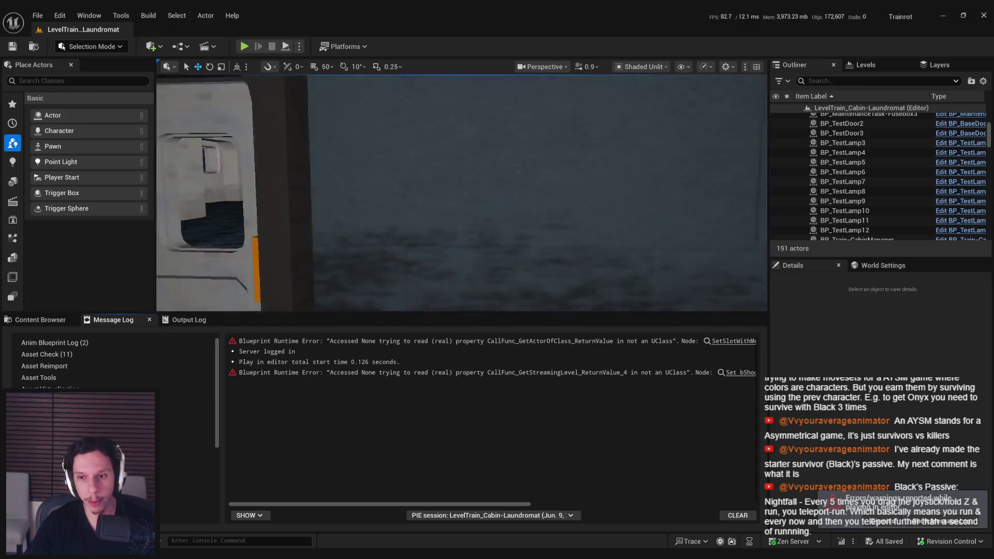
left_click_drag(505, 205, 505, 205)
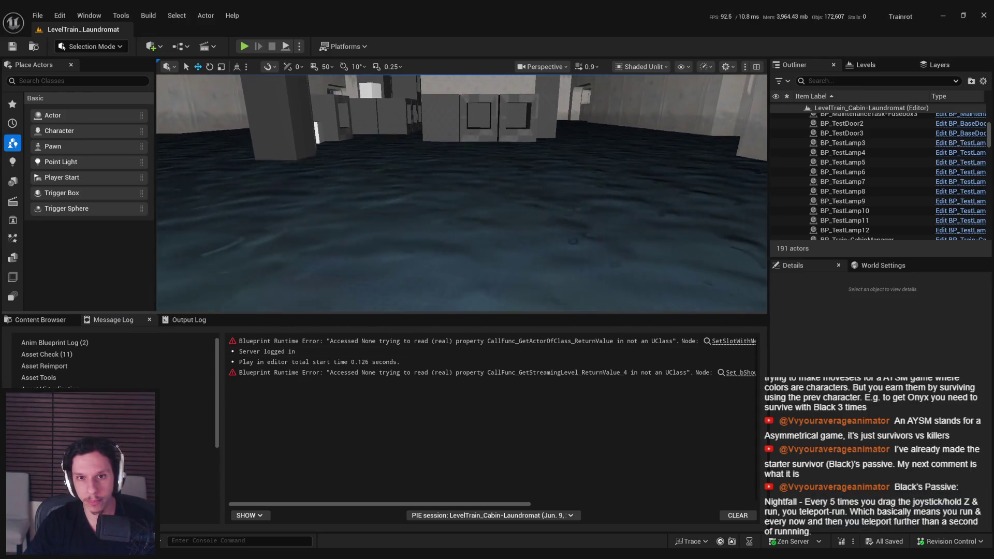
left_click(505, 205)
left_click_drag(619, 249, 619, 248)
left_click(619, 248)
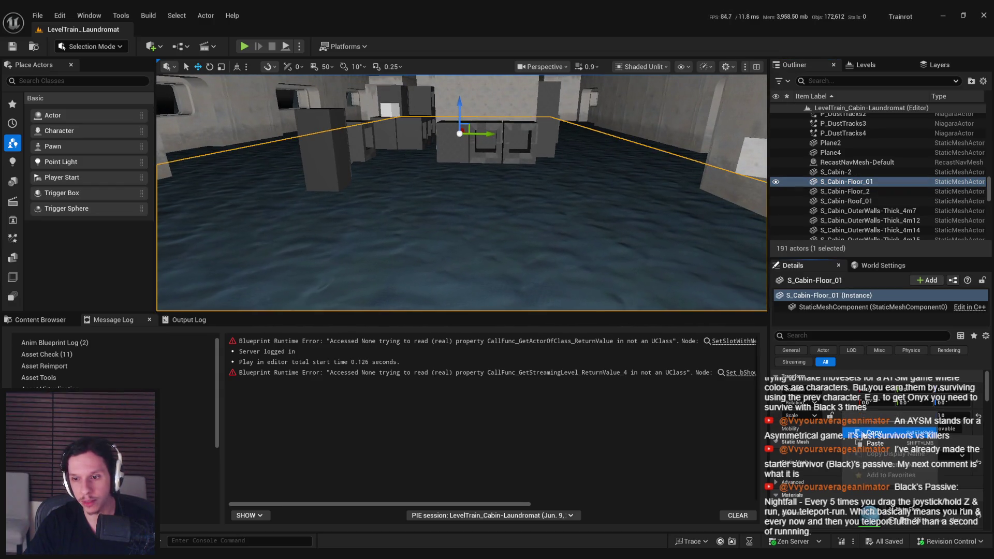
right_click(860, 432)
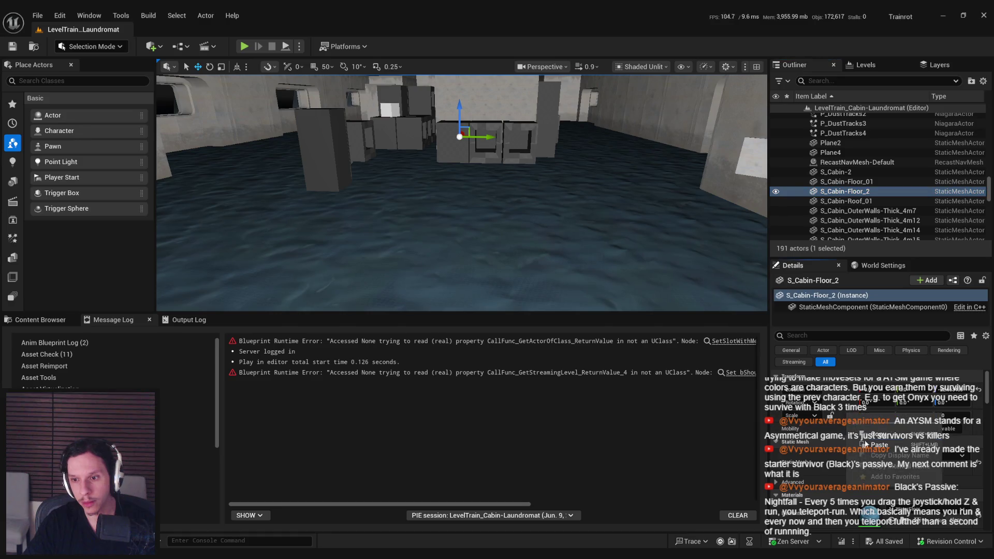
left_click(877, 450)
Step: Check S_Cabin-Floor_01 and Blocks 4, 5 and 6, then save the Laundromat level
left_click_drag(594, 222, 630, 221)
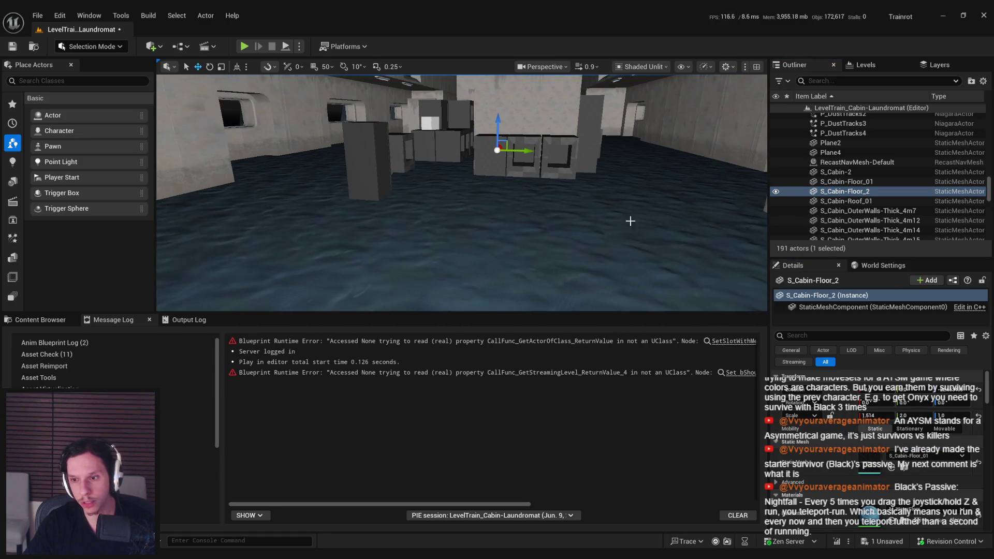
left_click(839, 202)
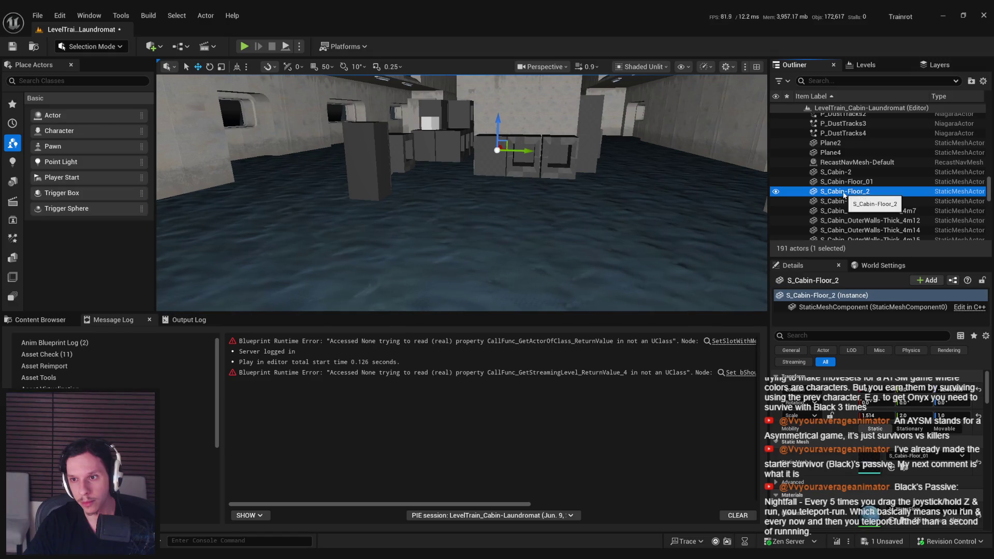
left_click(676, 175)
left_click(718, 165)
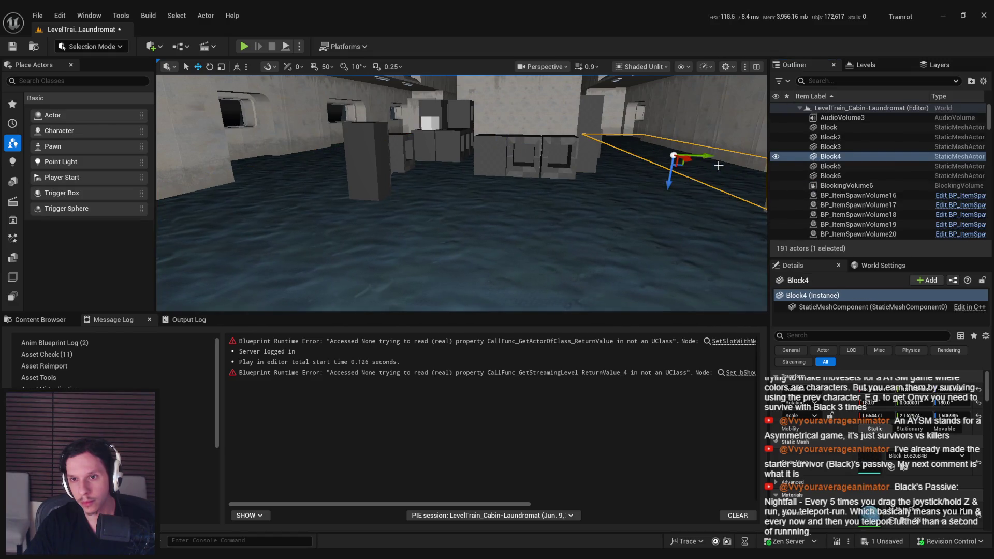
double_click(839, 169)
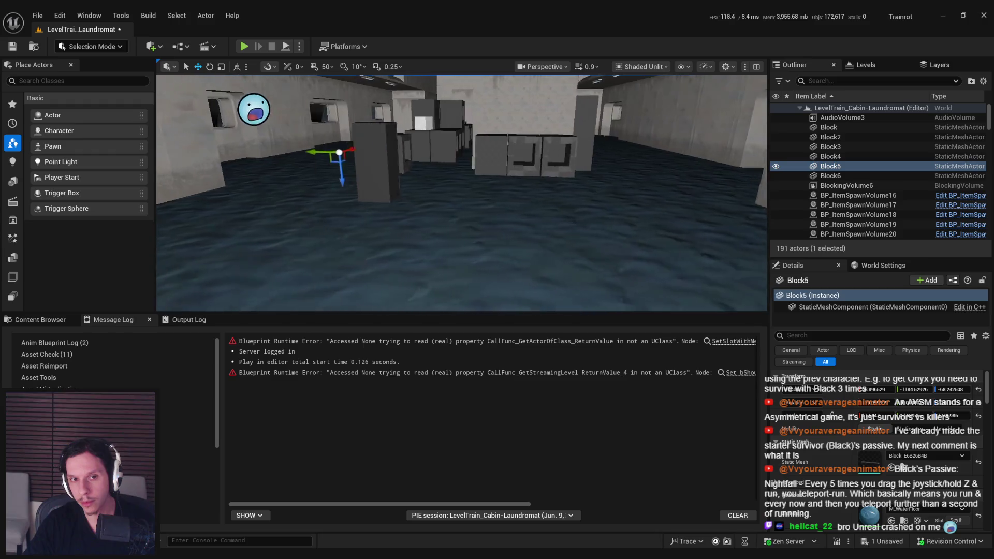
double_click(845, 176)
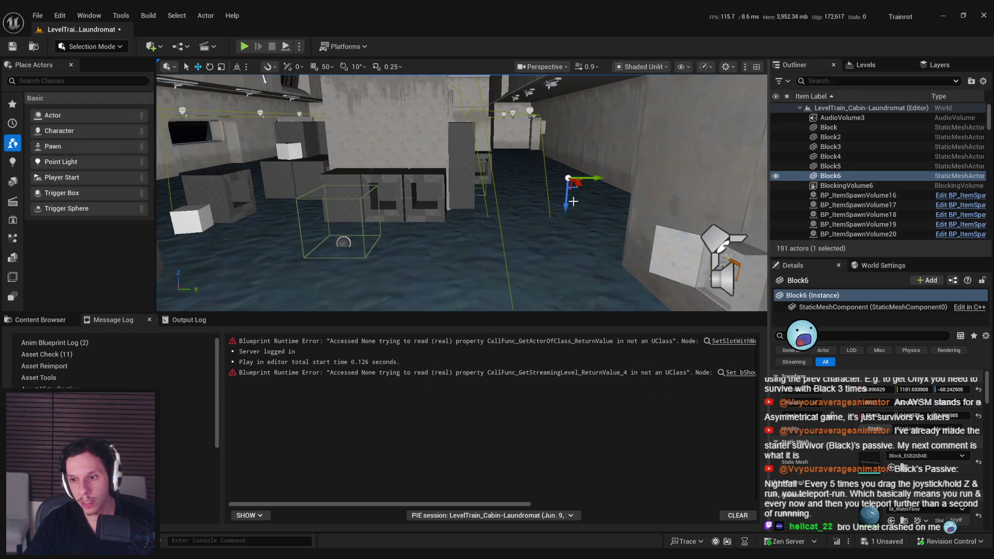
key("ctrl+s")
Step: Play-test fullscreen, walking through the flooded corridor, then end the session
left_click(244, 46)
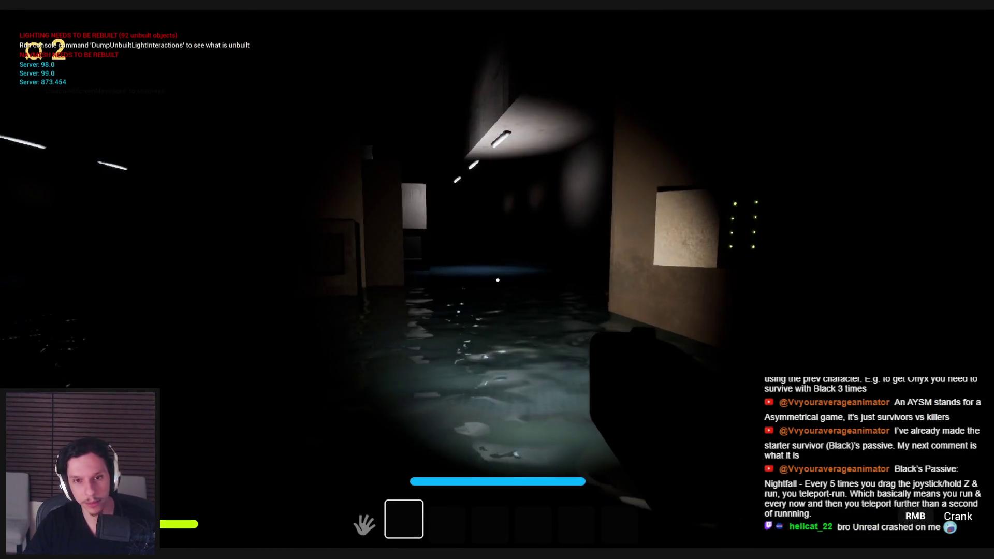
key("F11")
key("w")
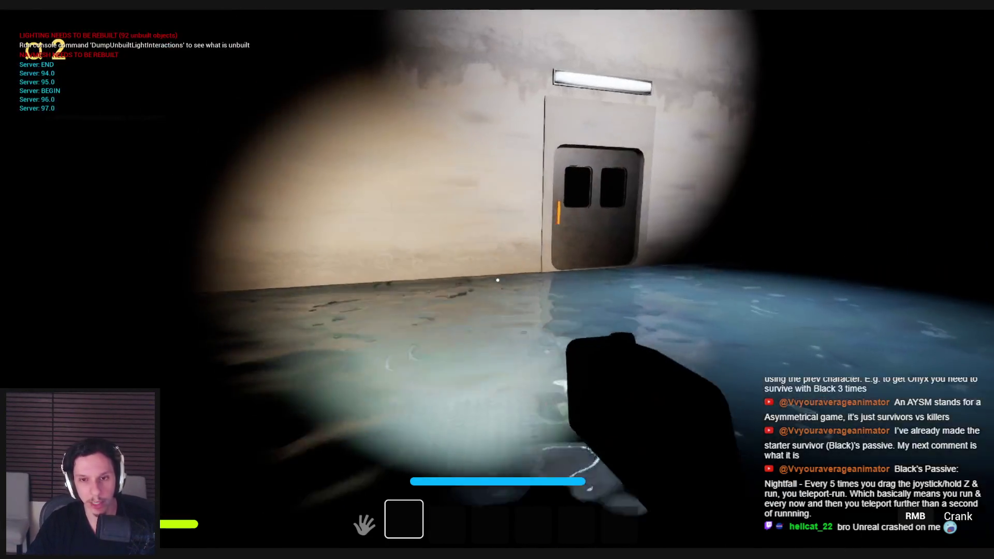
key("w")
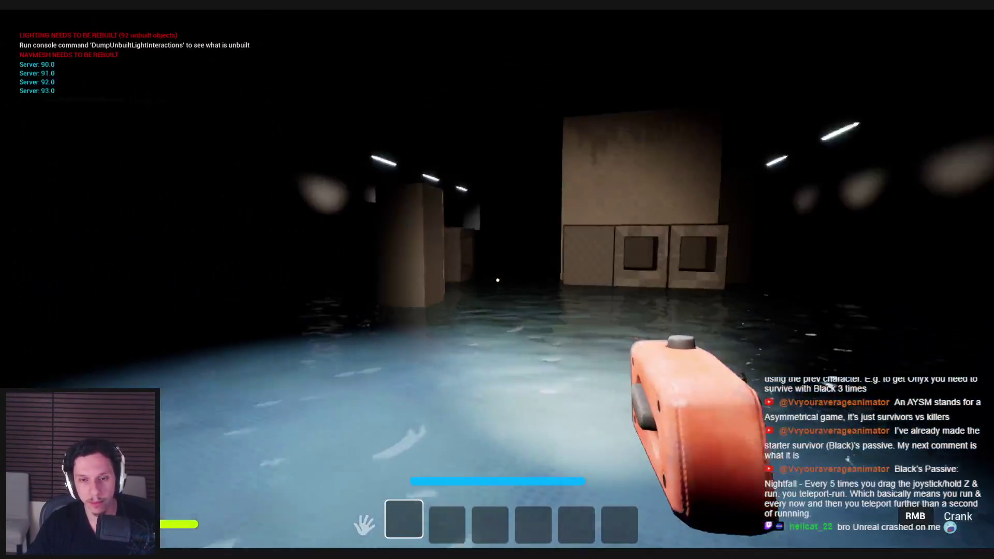
key("w")
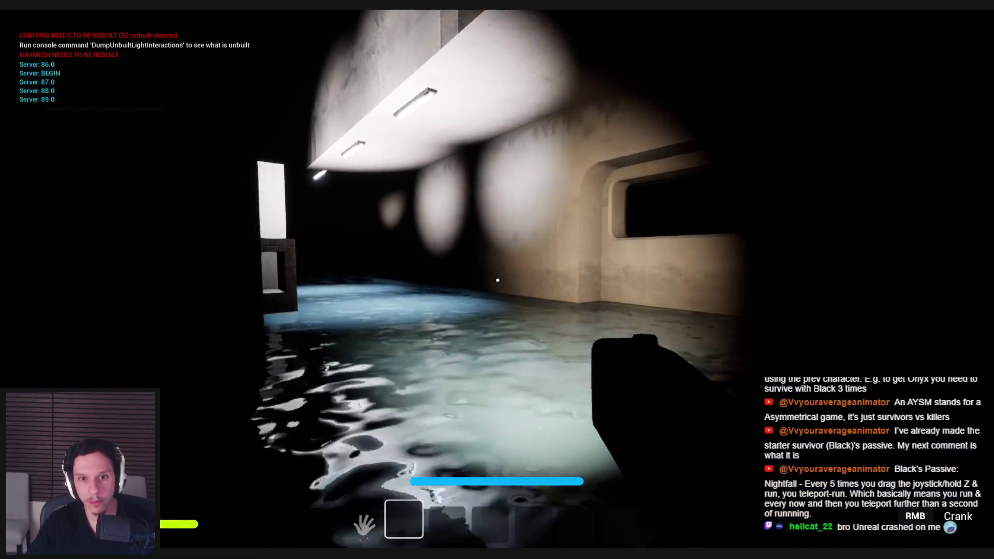
key("w")
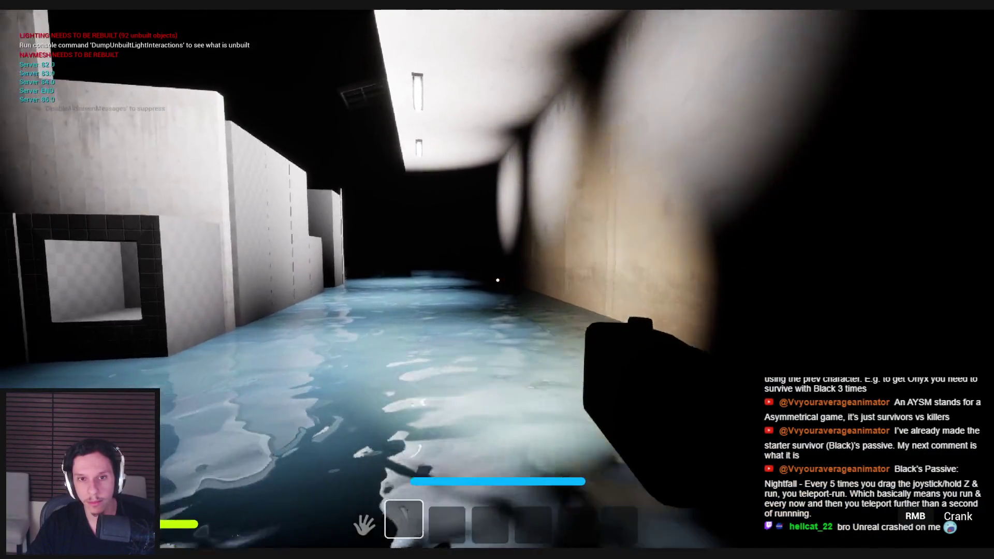
key("w")
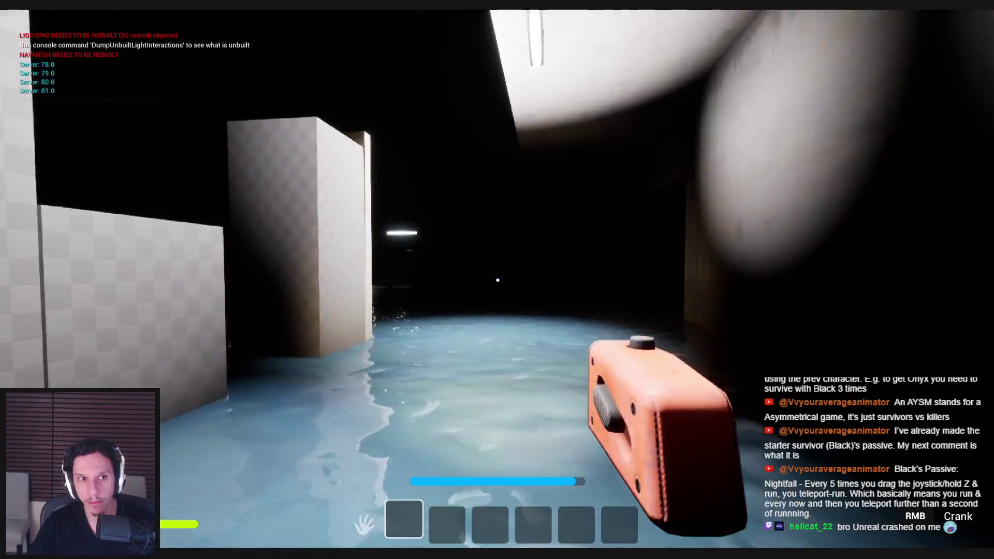
key("1")
key("Escape")
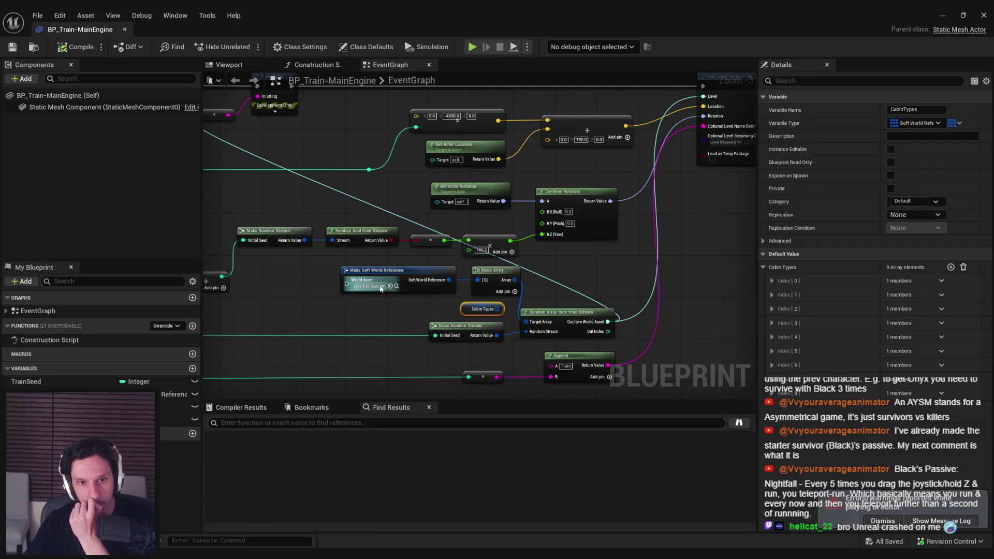
Step: Search 'laund' in the World Asset list and pick LevelTrain_Cabin-Laundromat
left_click(381, 286)
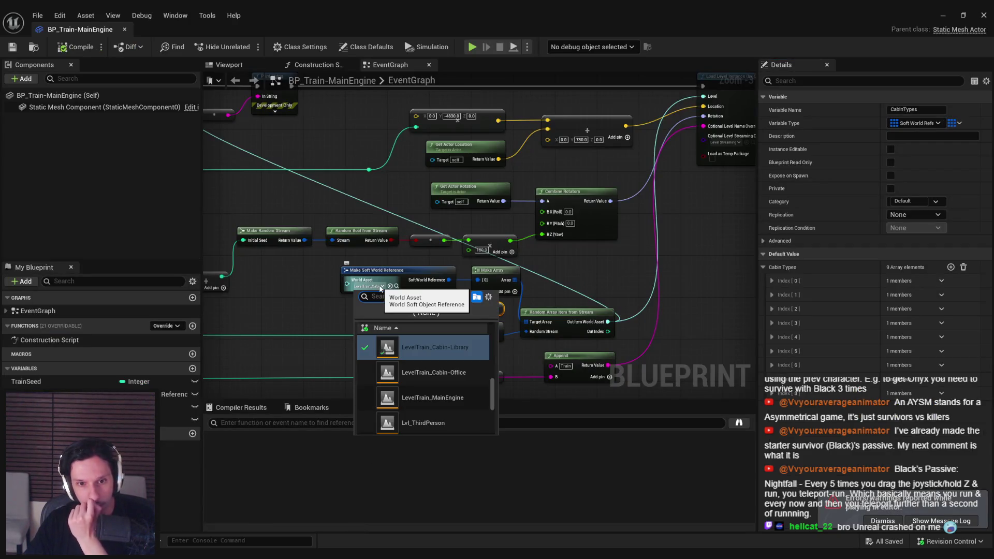
type("laund")
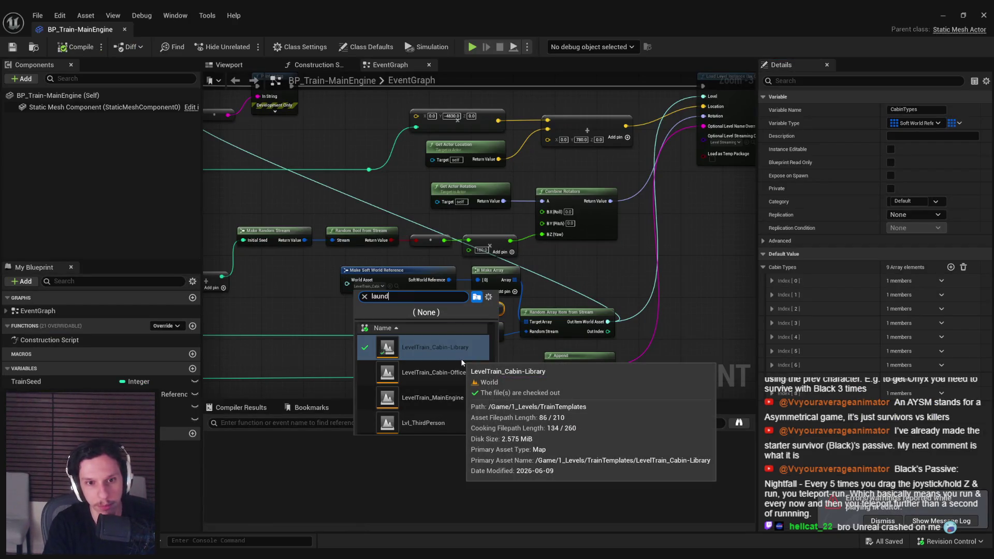
type("o")
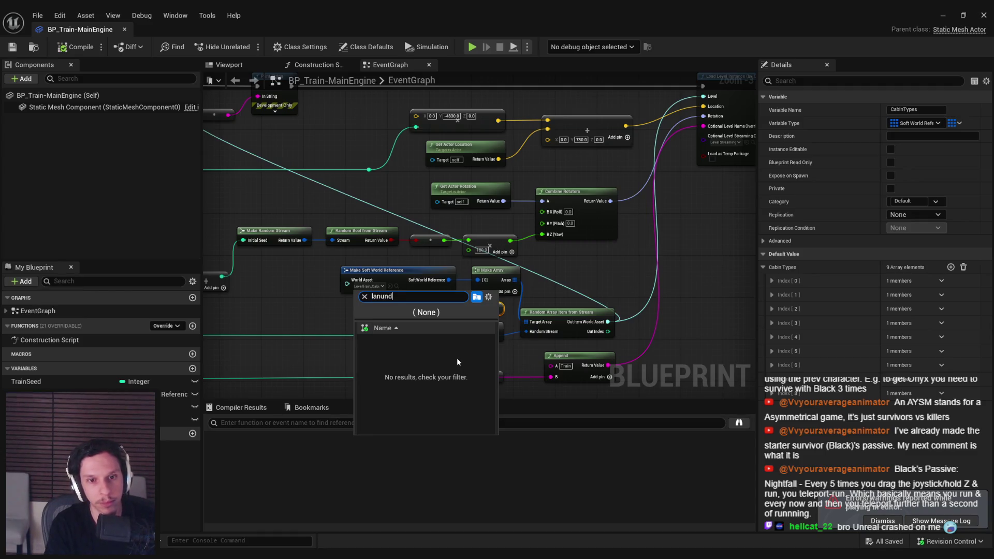
key("BackSpace")
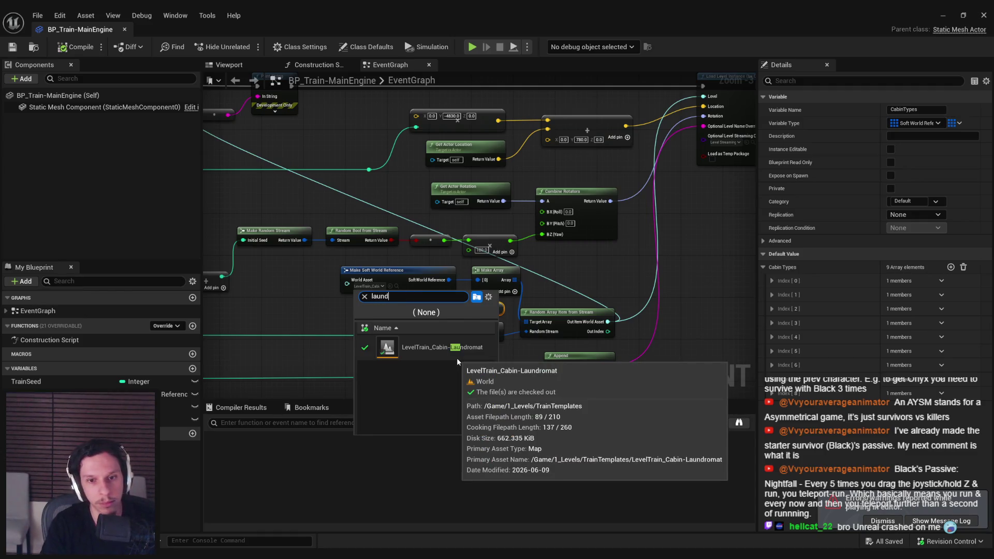
left_click(456, 358)
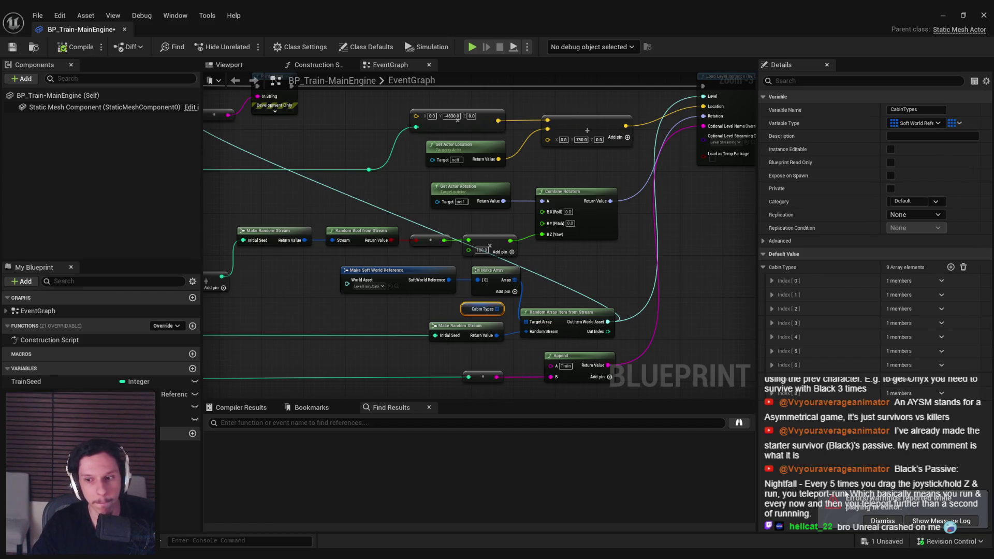
left_click(889, 522)
left_click(939, 14)
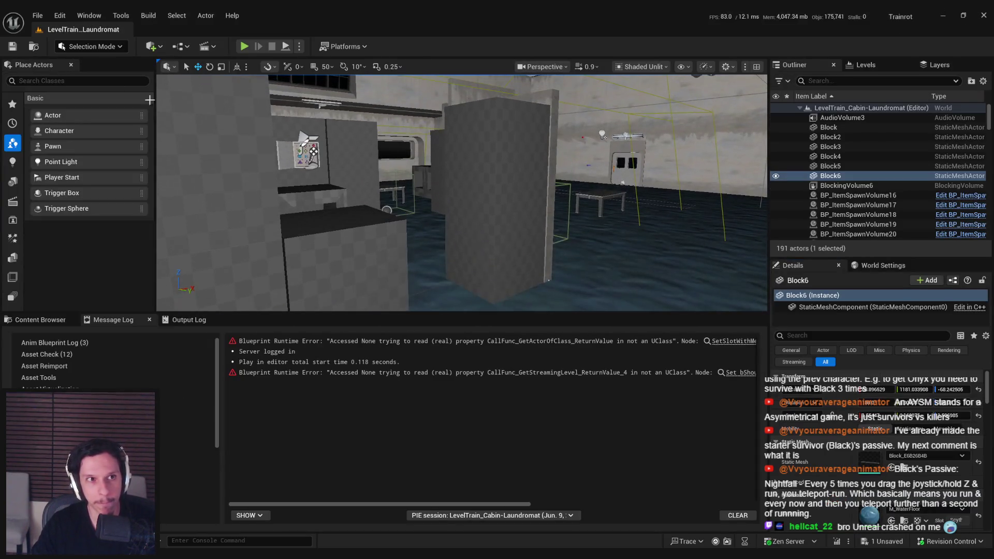
Step: Open GameWorldLevel from the recently opened levels list
left_click(37, 15)
mouse_move(78, 87)
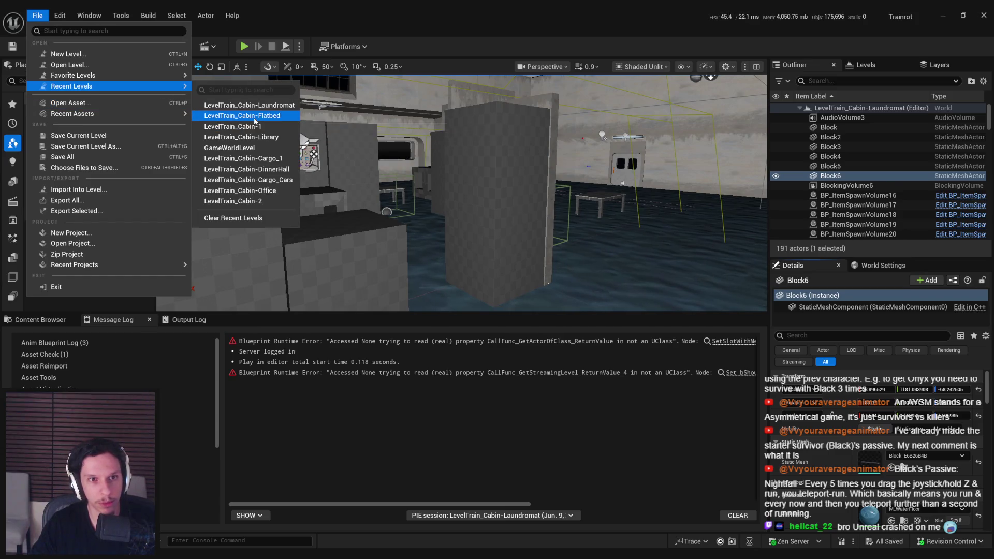
left_click(257, 148)
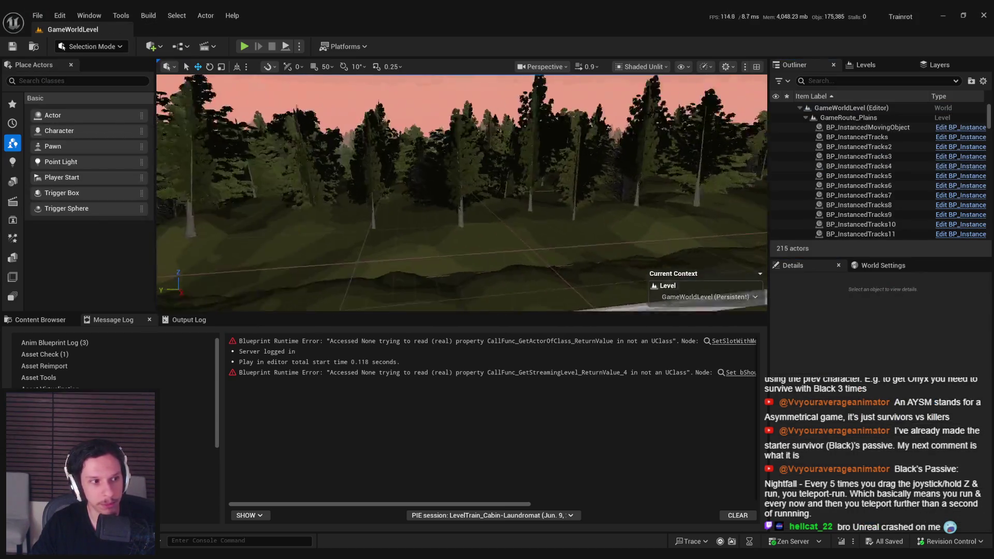
Step: Fly the view through the train into the cabin room and start Play-In-Editor
scroll(460, 191, "up", 2)
key("w")
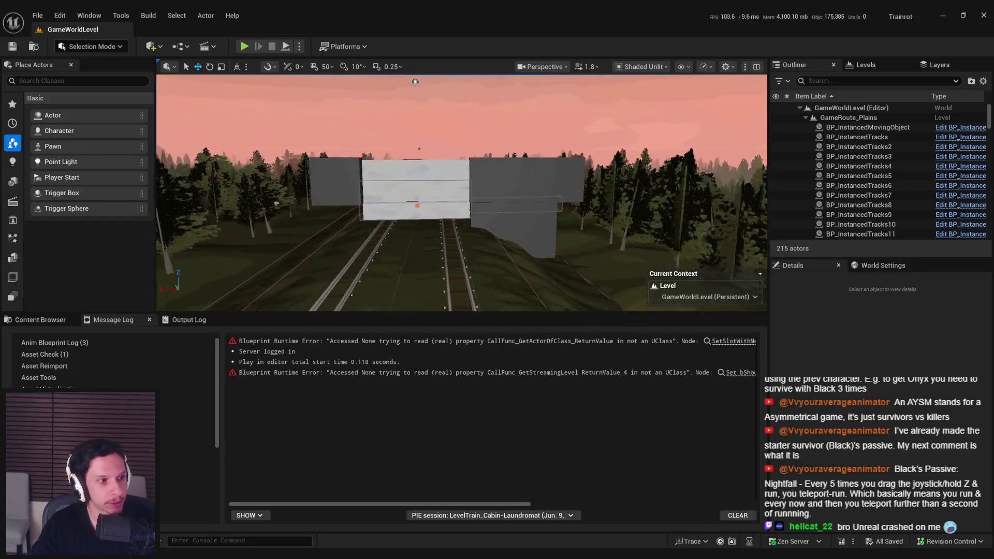
key("w")
scroll(461, 192, "down", 3)
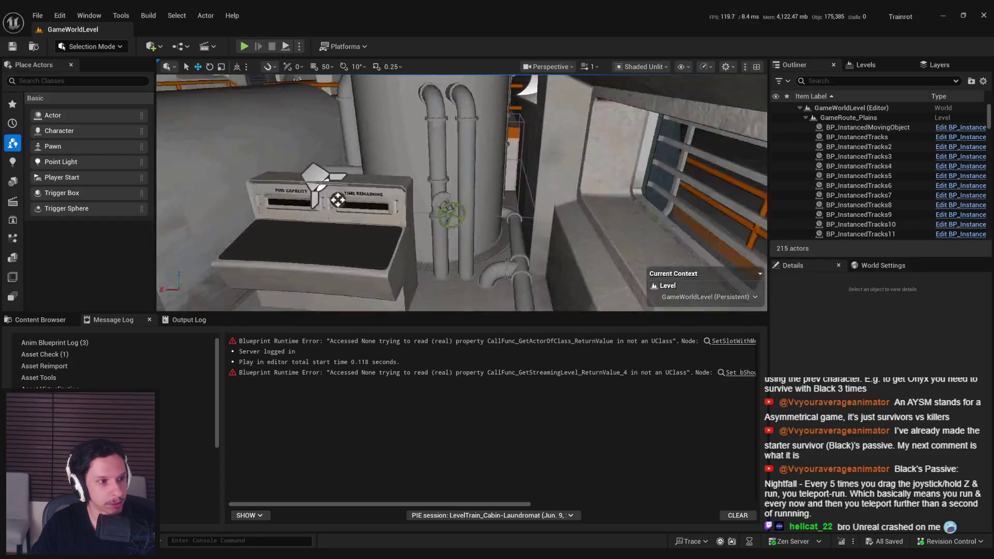
key("s")
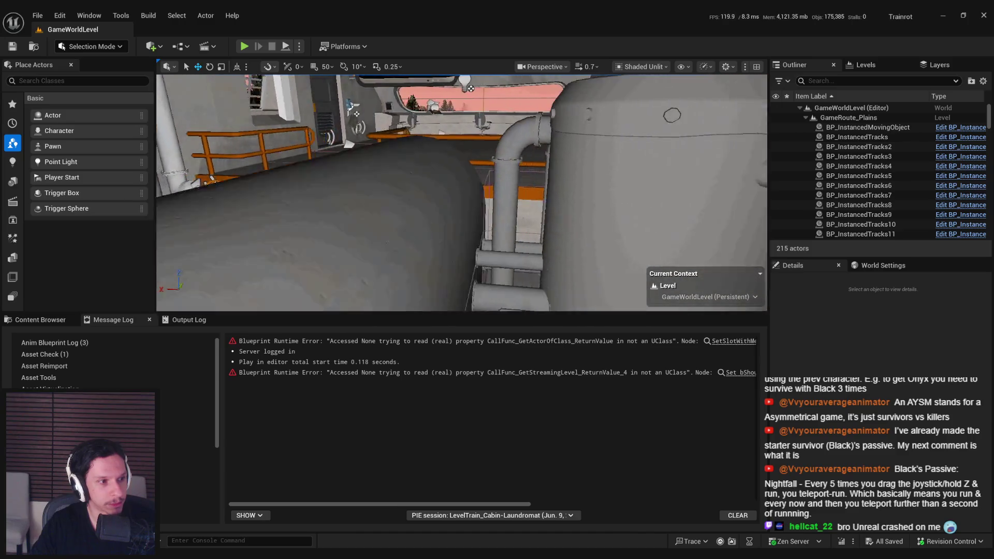
key("w")
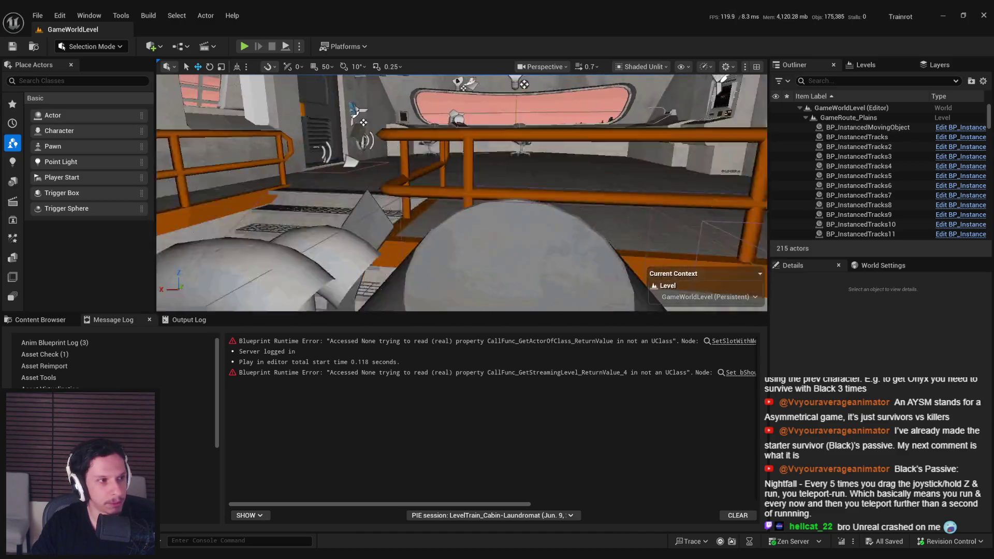
key("w")
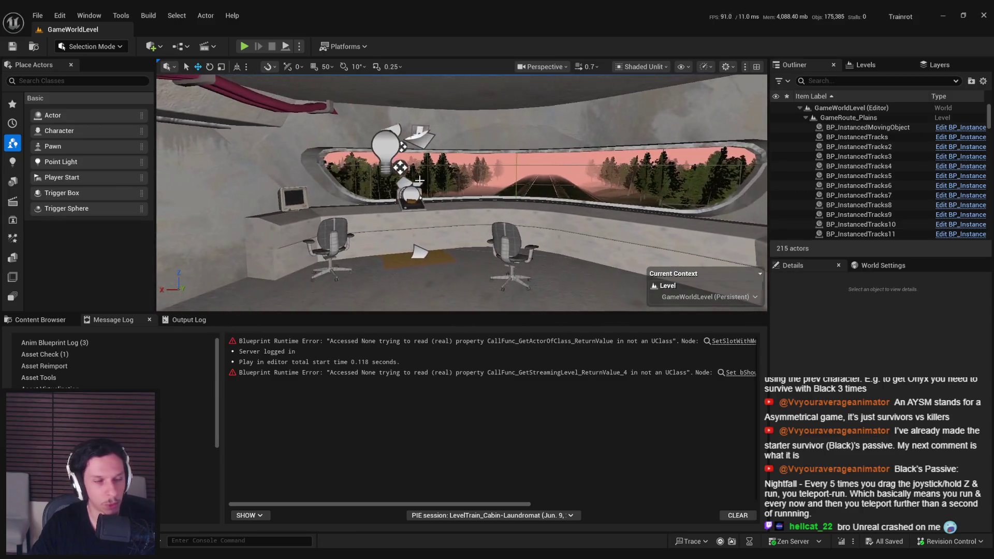
left_click_drag(306, 145, 245, 113)
left_click(243, 47)
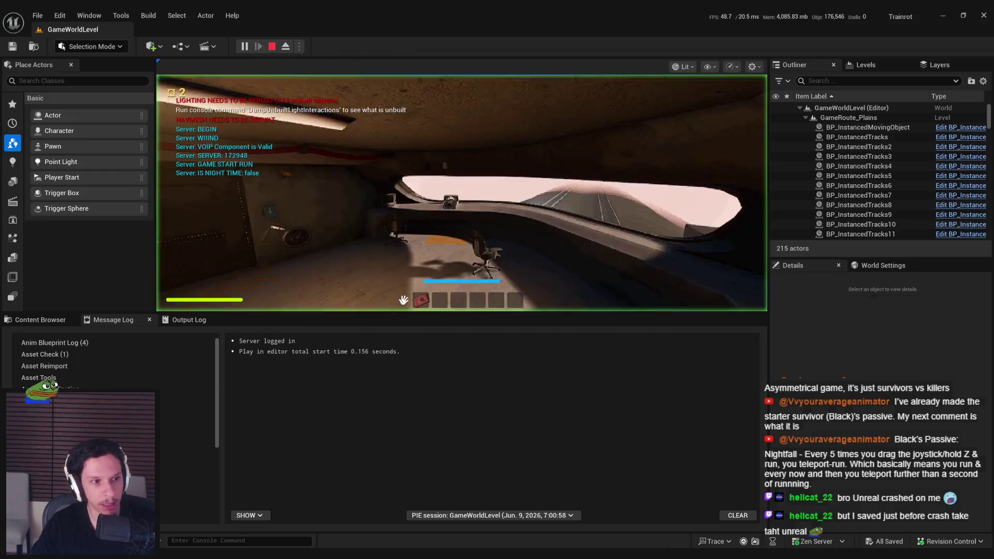
Step: Move a chair, push the desk button, and open the door into the flooded room
key("w")
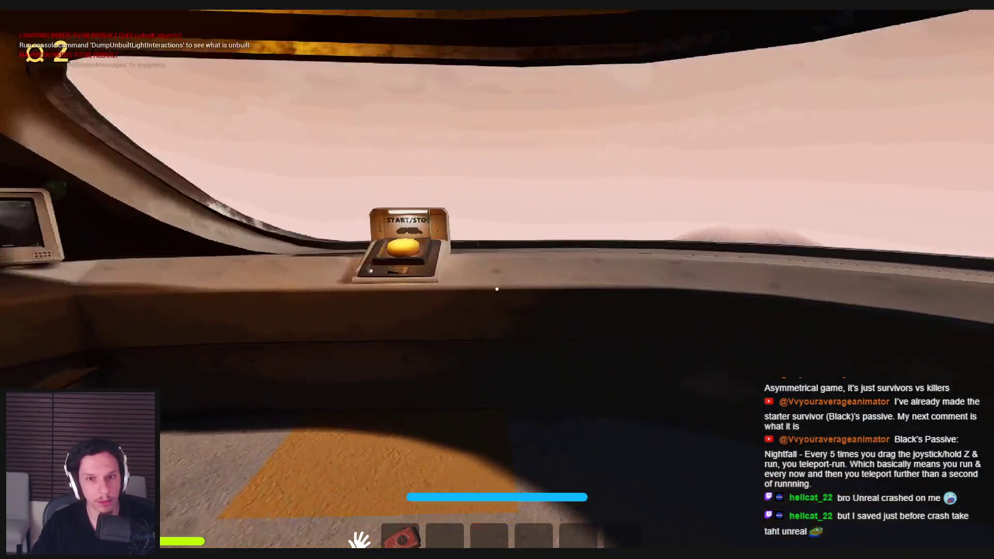
mouse_move(496, 289)
left_mouse_down()
mouse_move(423, 382)
mouse_move(497, 288)
left_mouse_up()
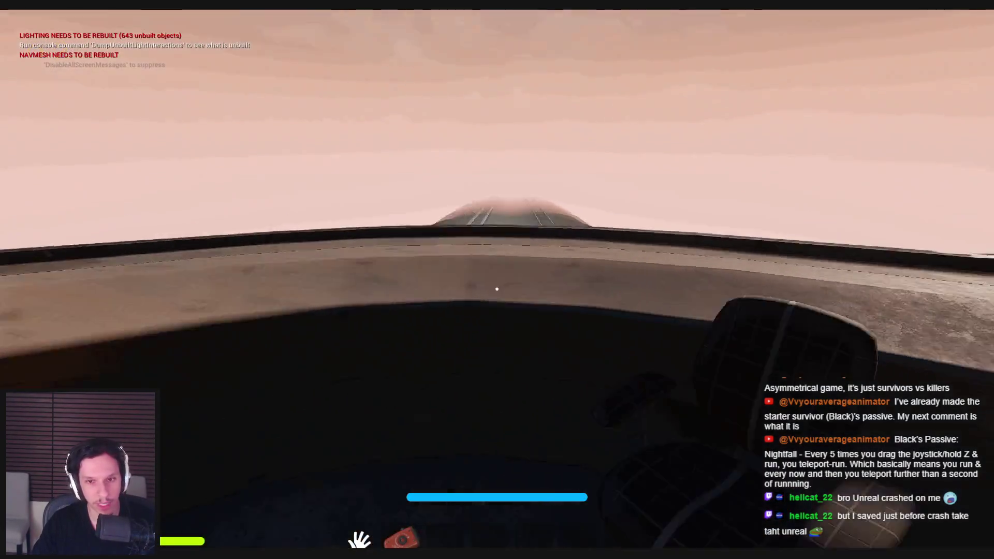
left_click(496, 289)
key("w")
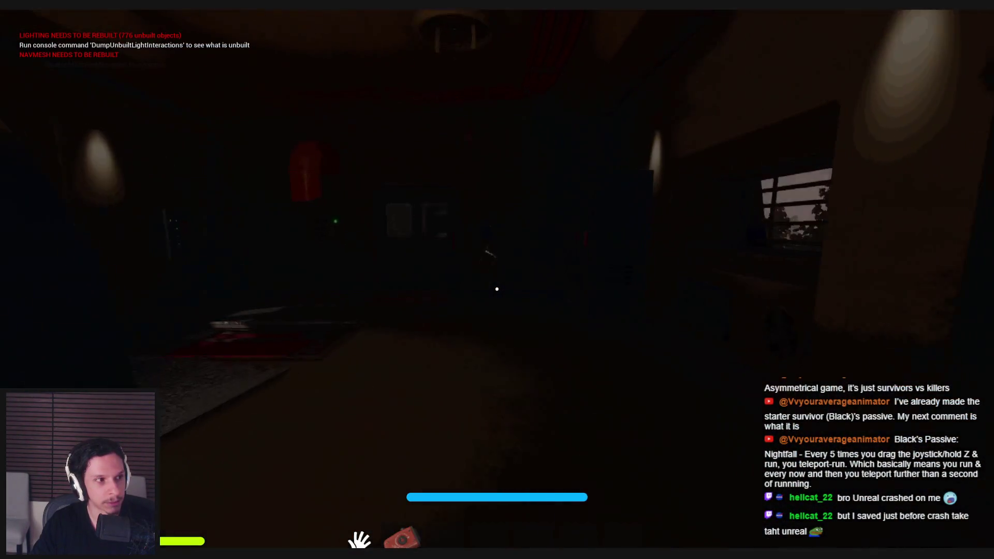
key("w")
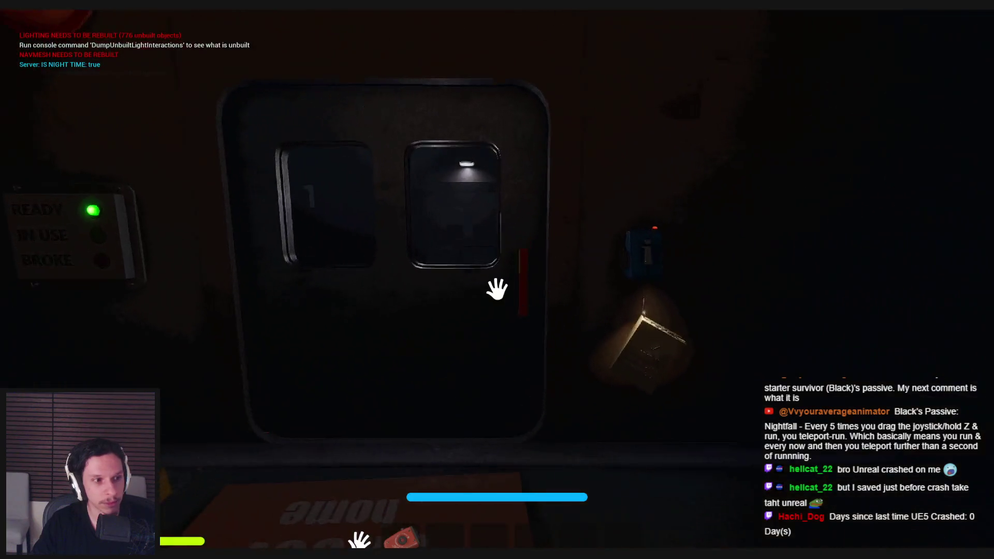
key("e")
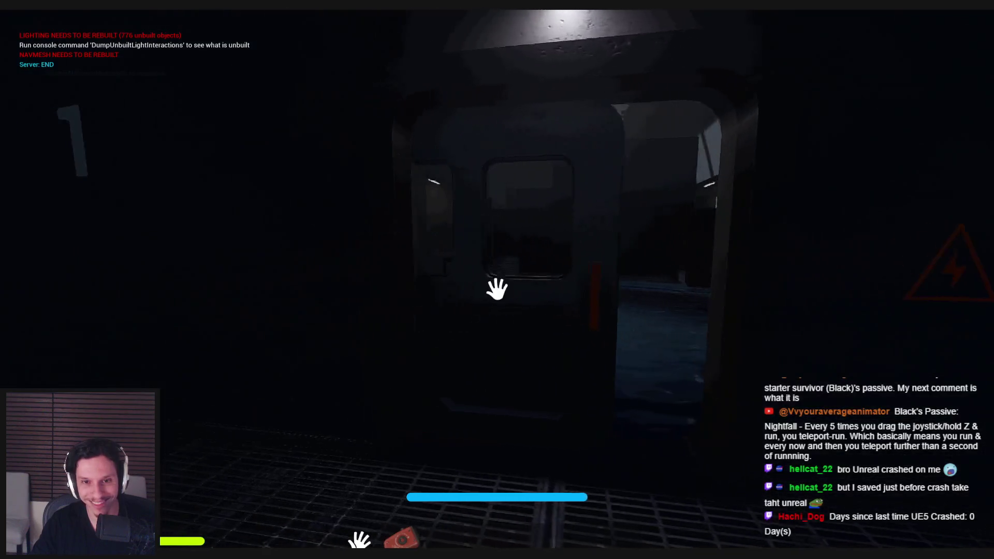
key("e")
key("w")
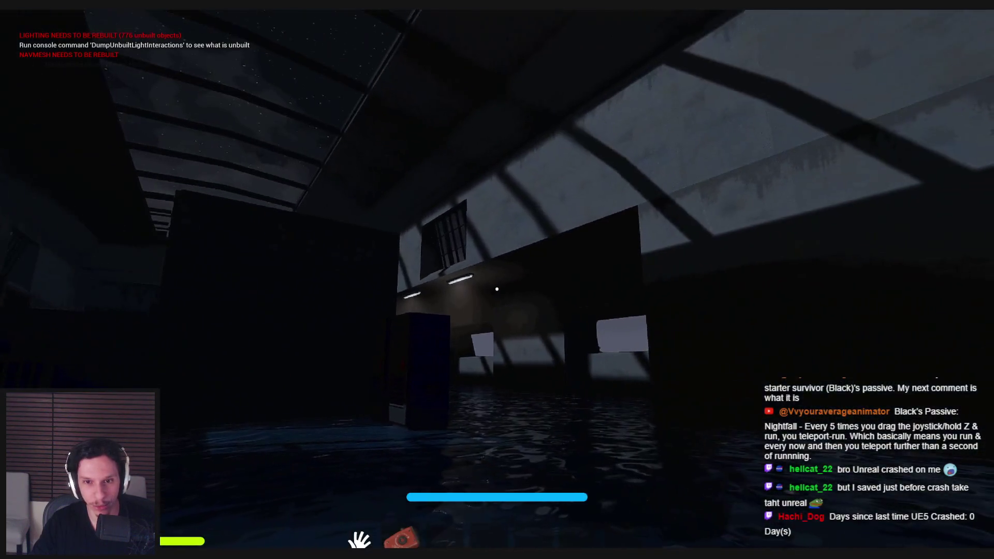
key("e")
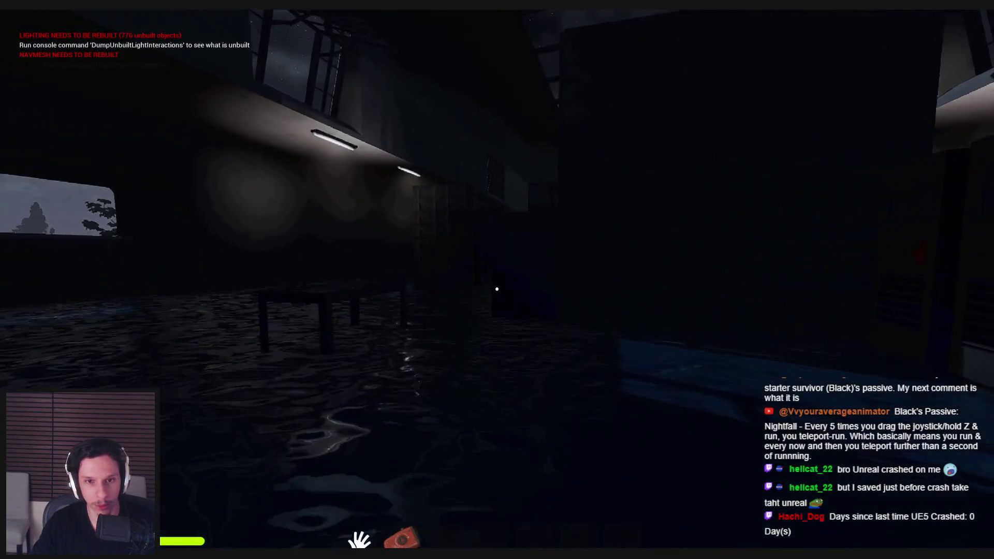
Step: Run through the skylit corridor and along the dark wall over the water
key("w")
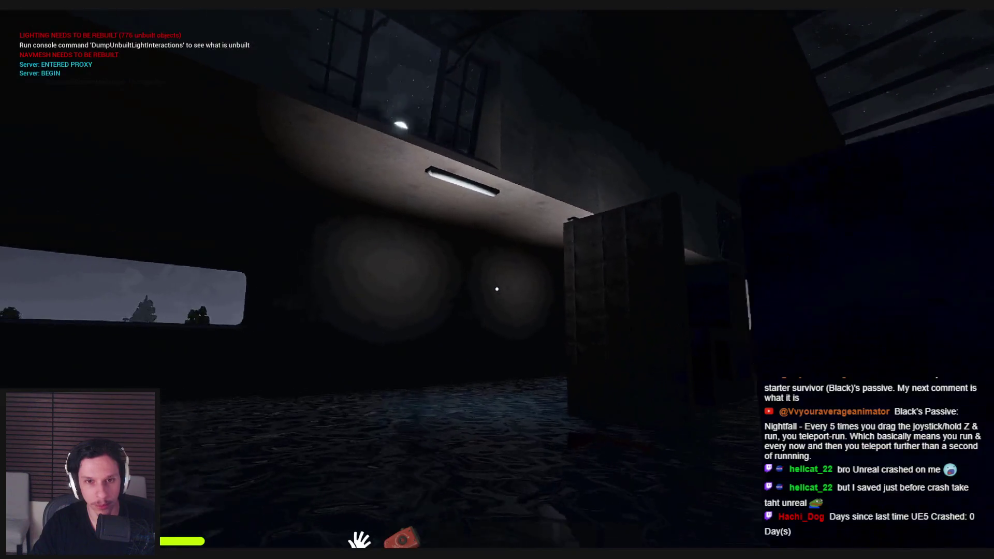
key("w")
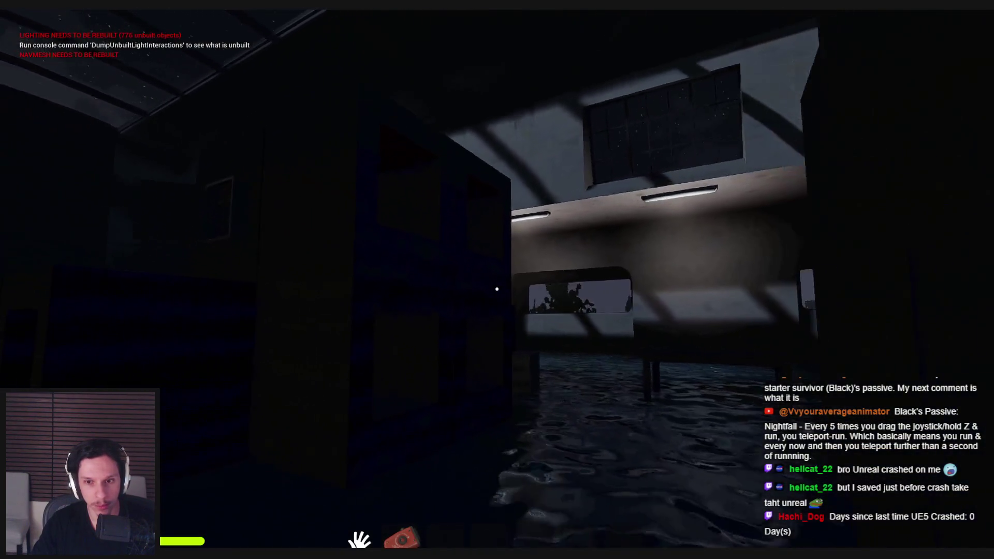
key("shift")
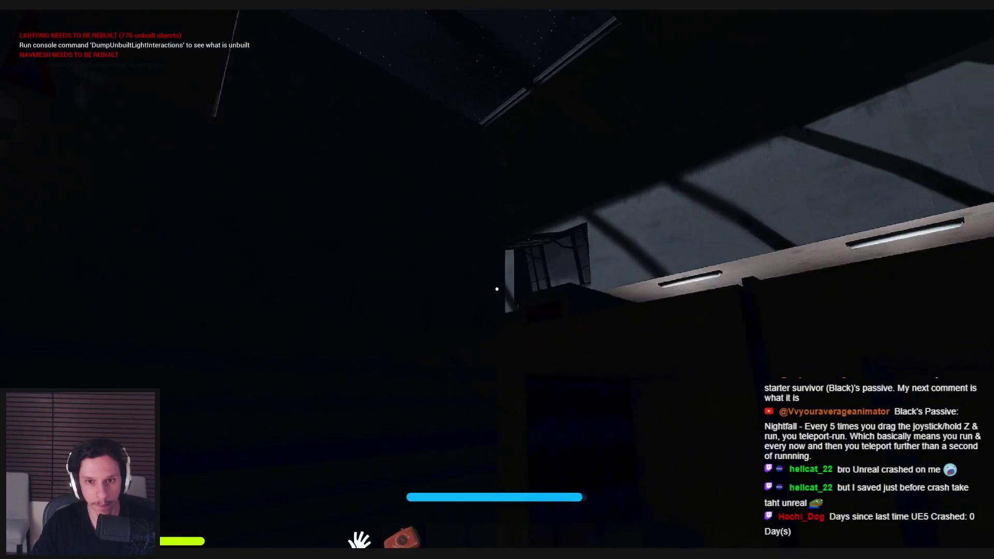
key("w")
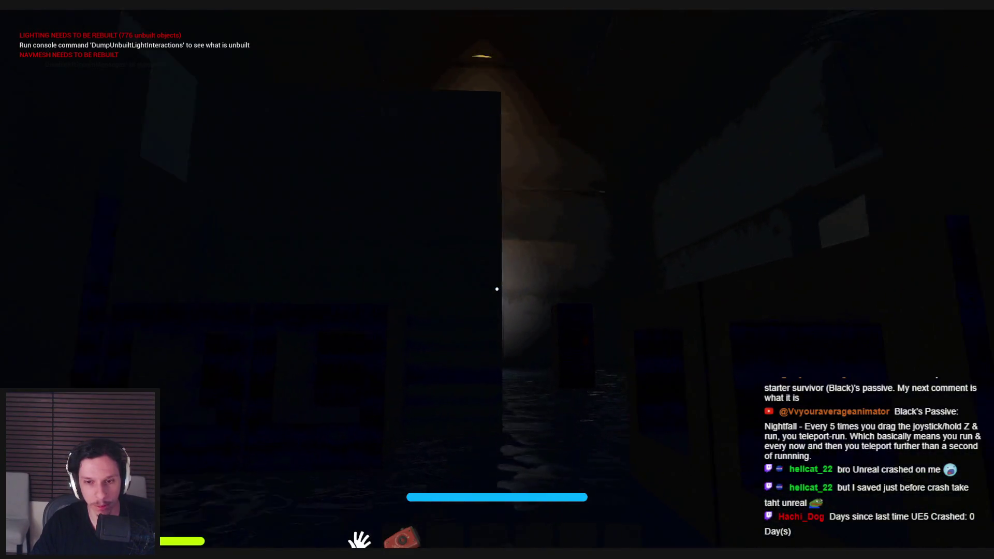
key("w")
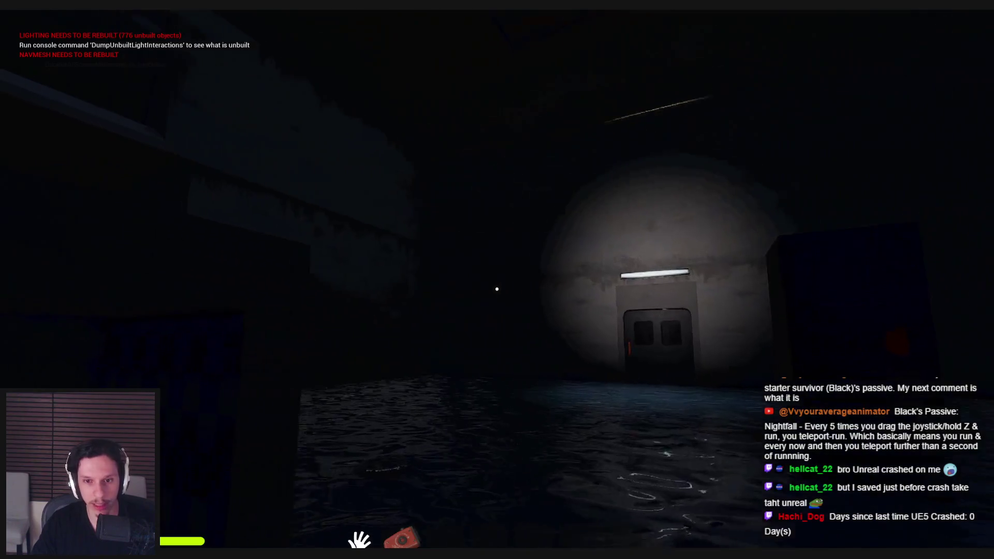
key("shift")
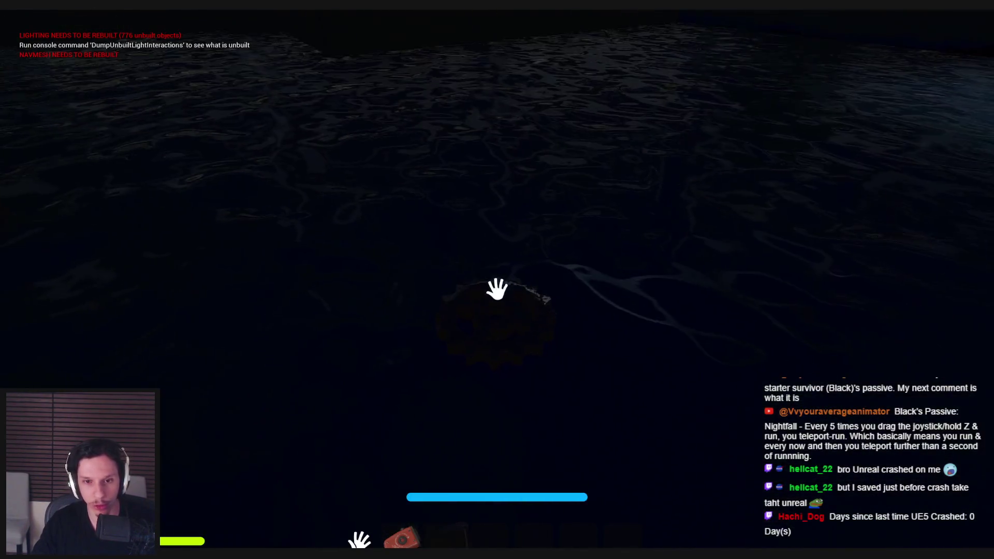
Step: Equip the red crank and explore the flooded room with crates
key("2")
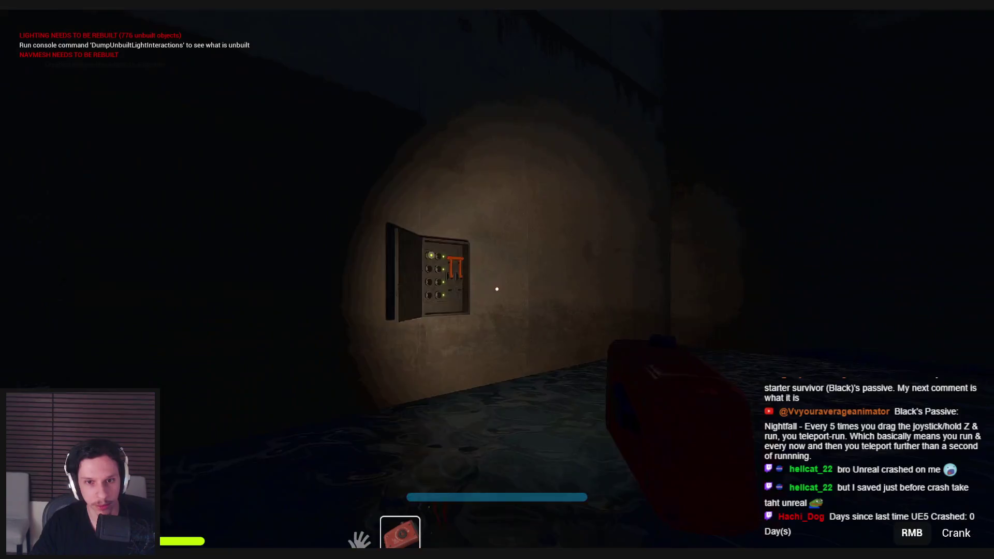
key("w")
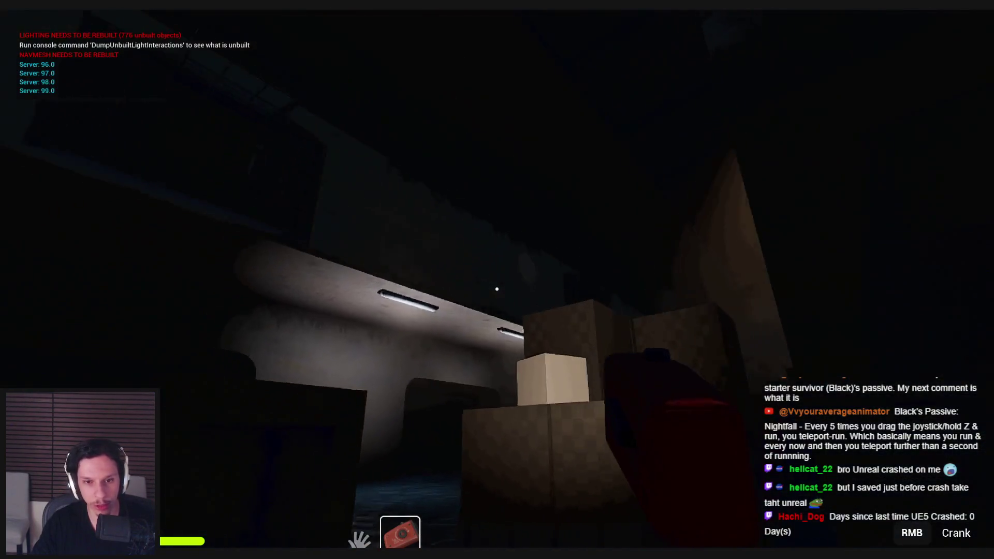
key("shift")
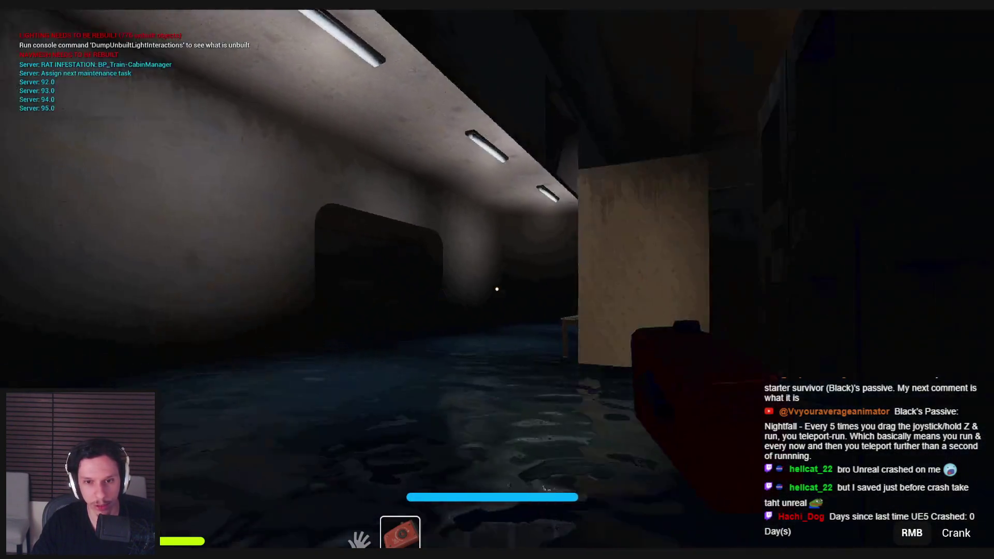
key("w")
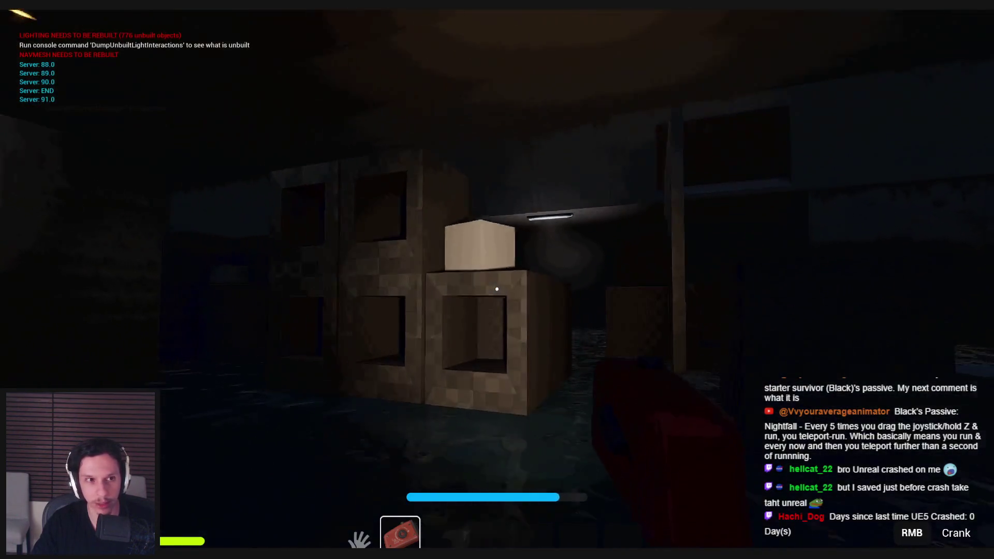
key("w")
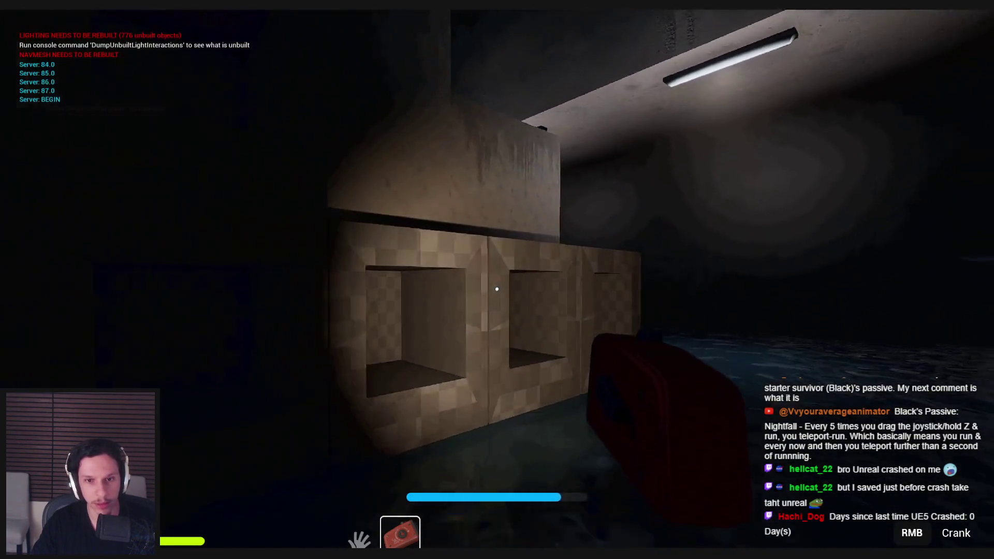
key("w")
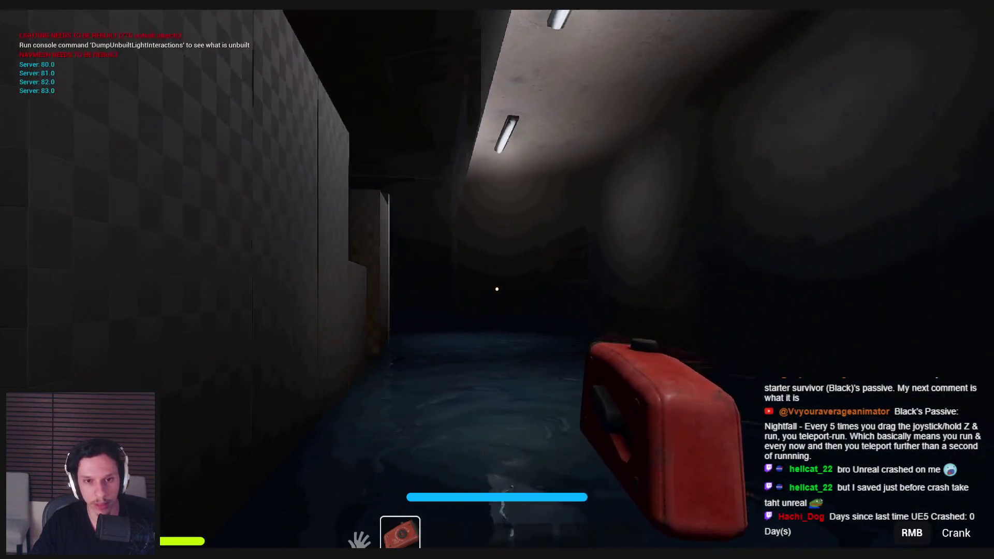
key("w")
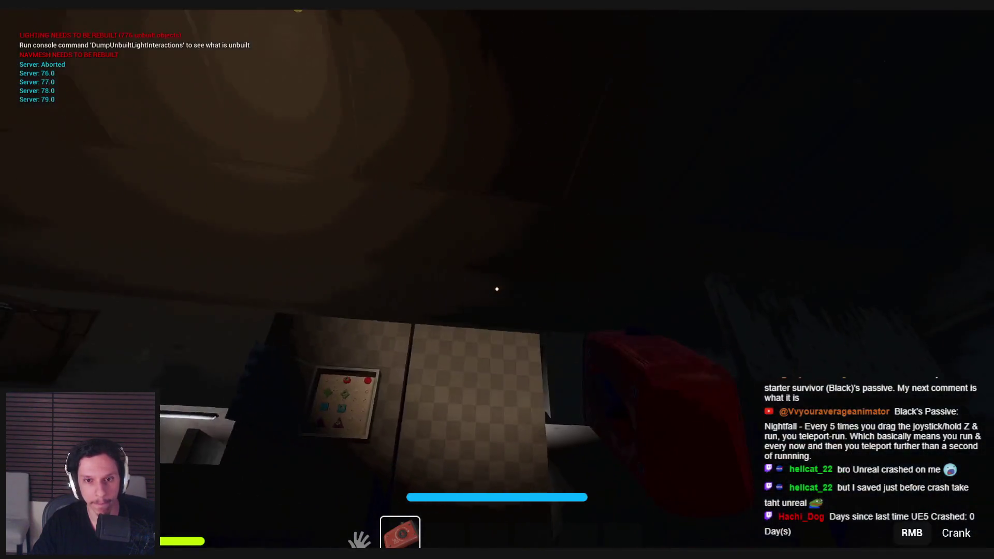
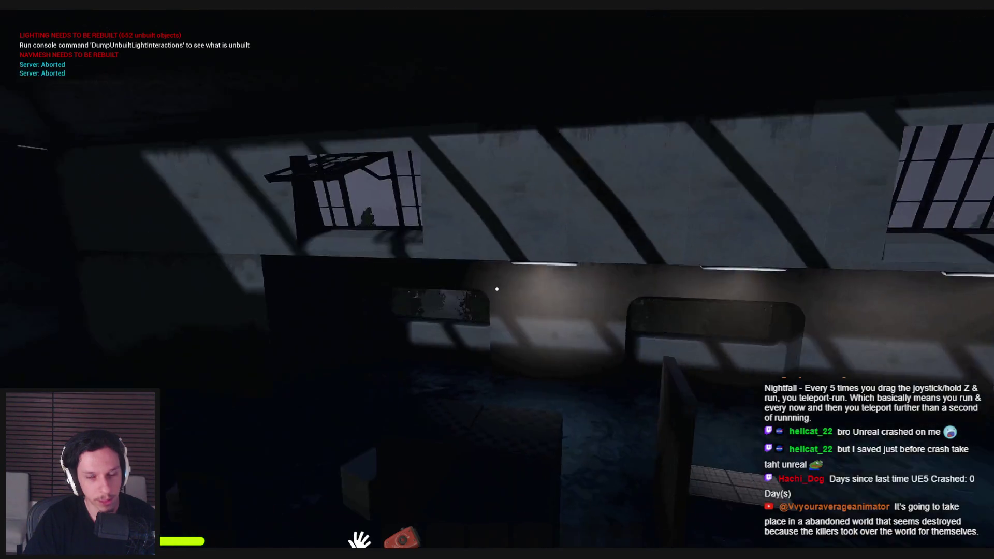
Step: Stop the play test, show the TrainTemplates level folder, and minimize the BP_Train-MainEngine blueprint
key("Escape")
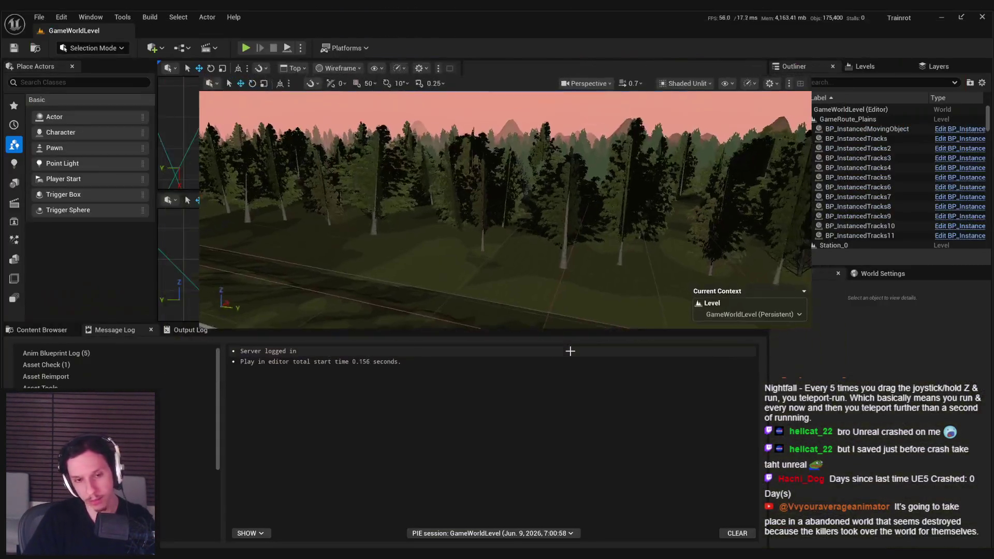
left_click(29, 334)
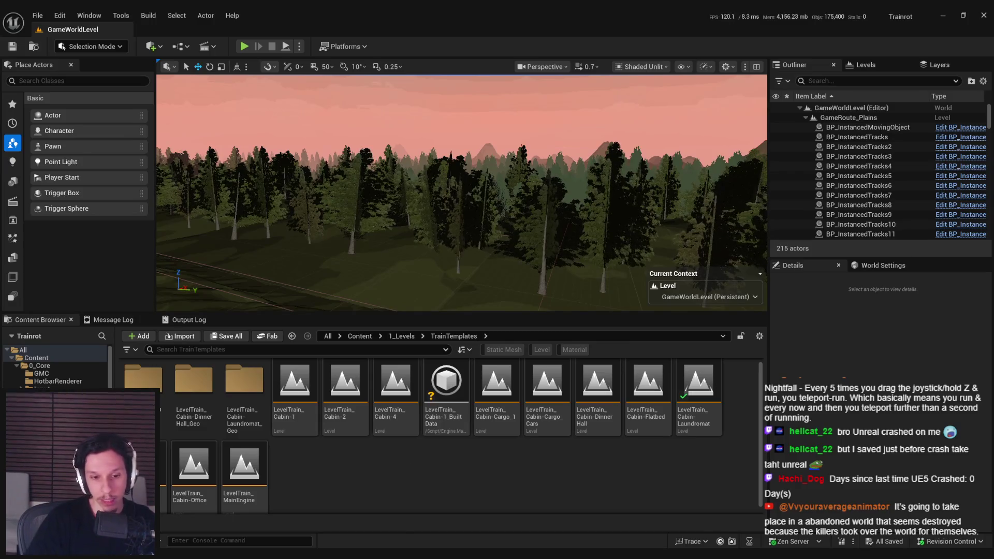
key("alt+Tab")
scroll(423, 310, "up", 3)
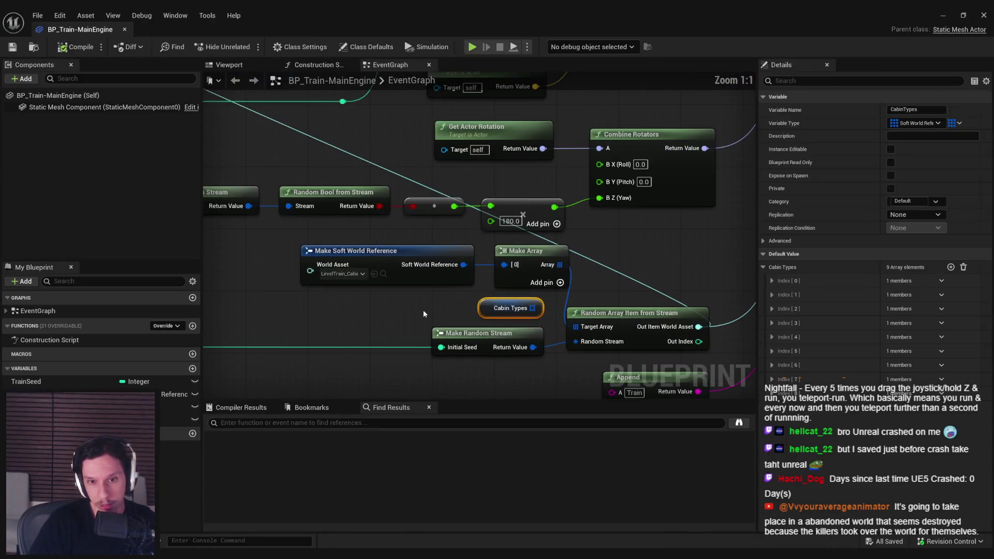
left_click(430, 305)
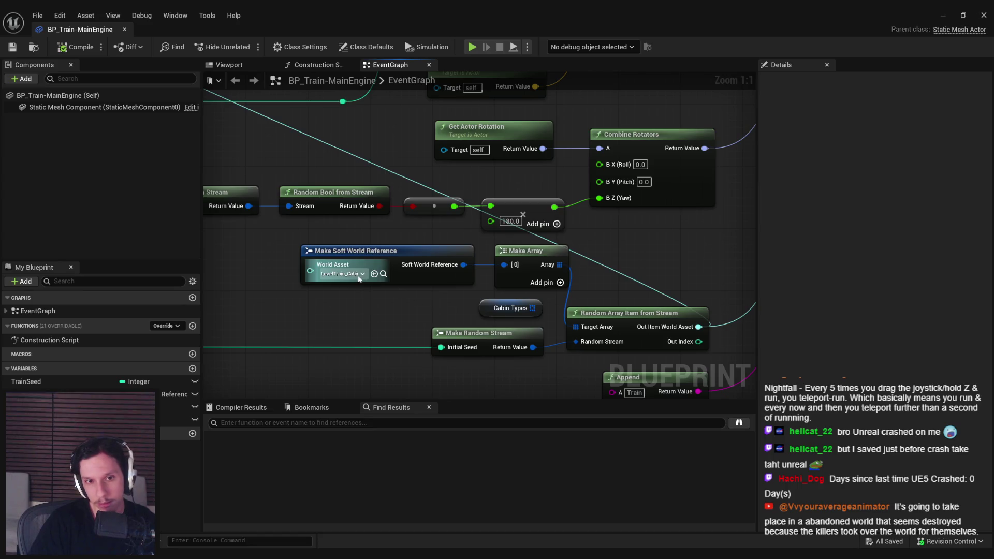
left_click(941, 14)
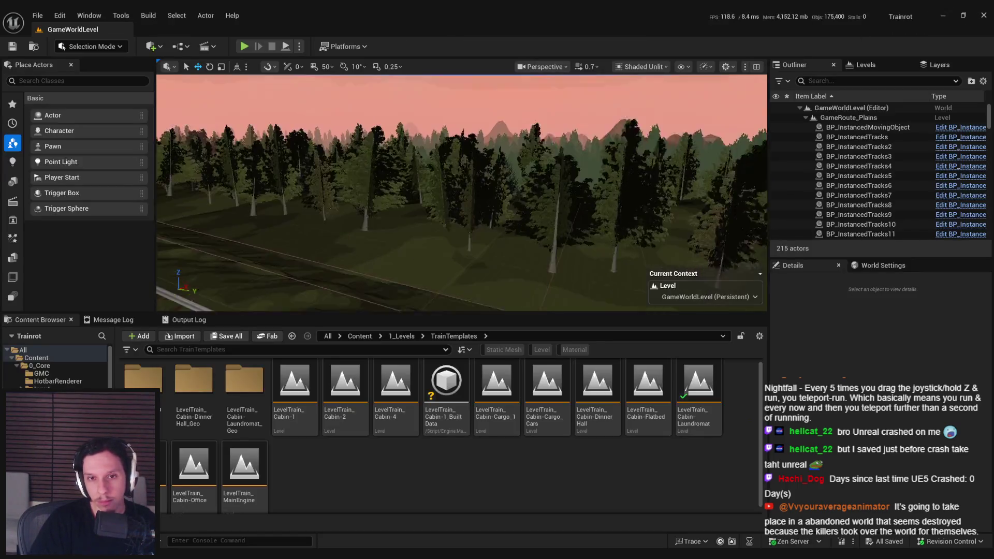
Step: Open LevelTrain_Cabin-Laundromat and swing the camera to a low front view of the car
double_click(690, 410)
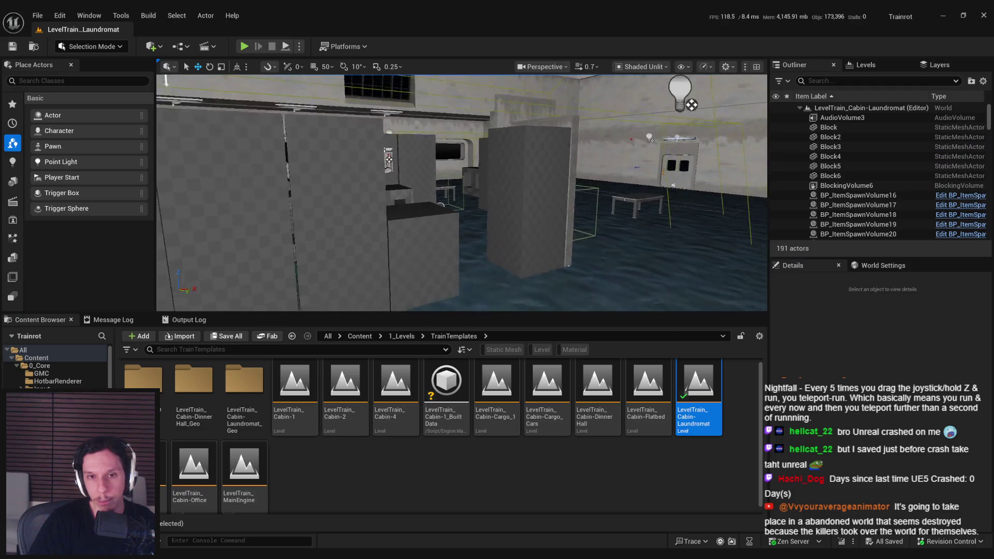
scroll(461, 191, "up", 2)
mouse_move(461, 191)
left_mouse_down()
mouse_move(450, 140)
mouse_move(497, 176)
mouse_move(451, 150)
mouse_move(440, 160)
mouse_move(536, 245)
left_mouse_up()
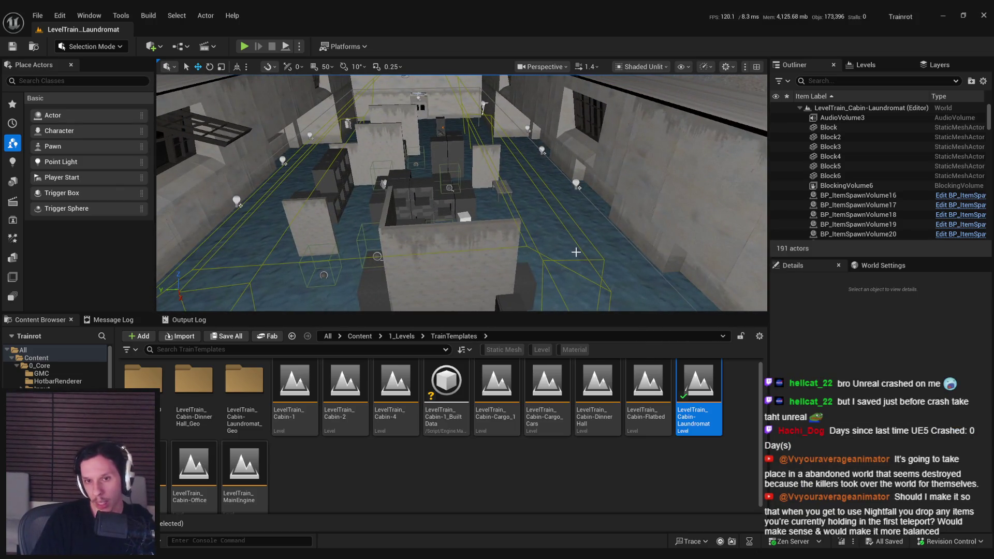
scroll(575, 252, "up", 5)
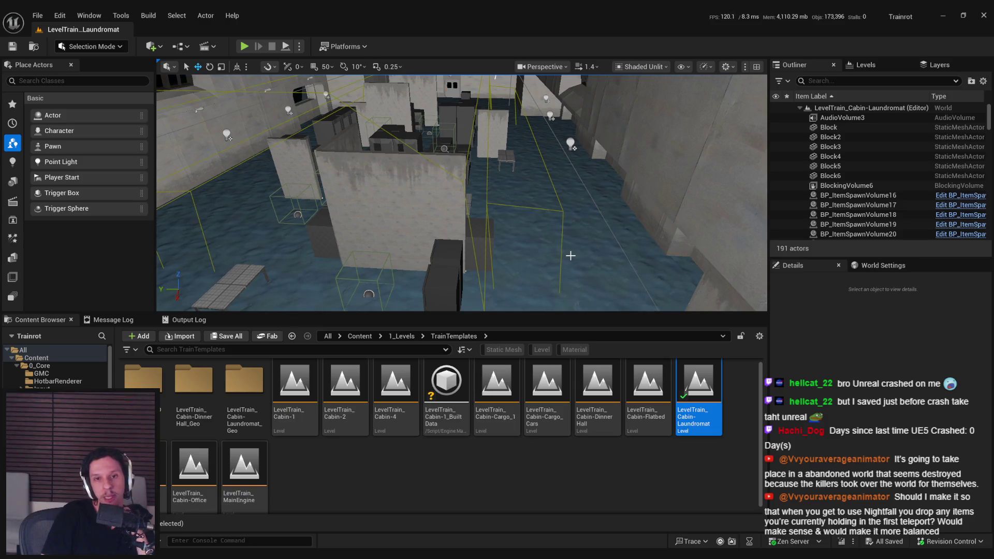
Step: Select AudioVolume3, frame it, and fly the camera around the laundromat cabin interior
left_click(564, 212)
key("f")
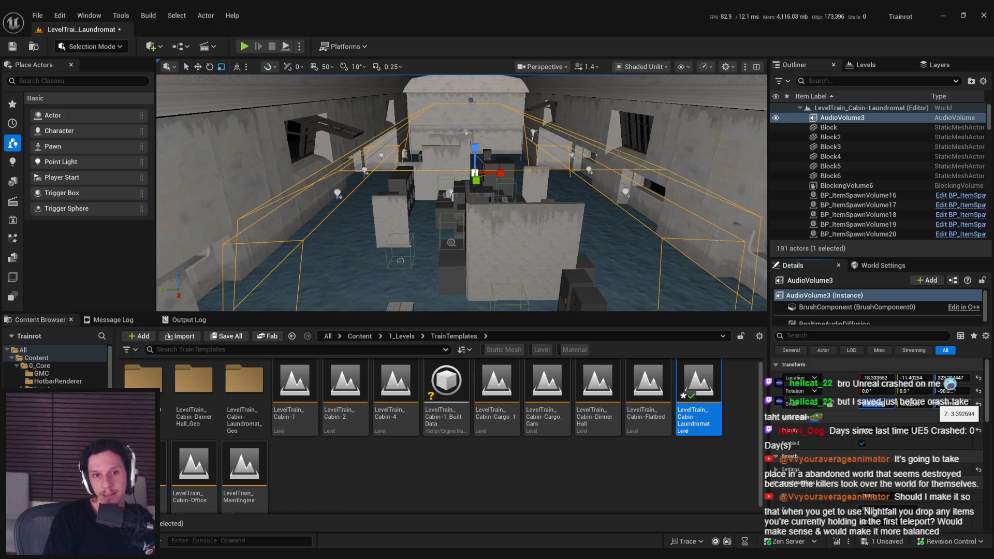
key("Up")
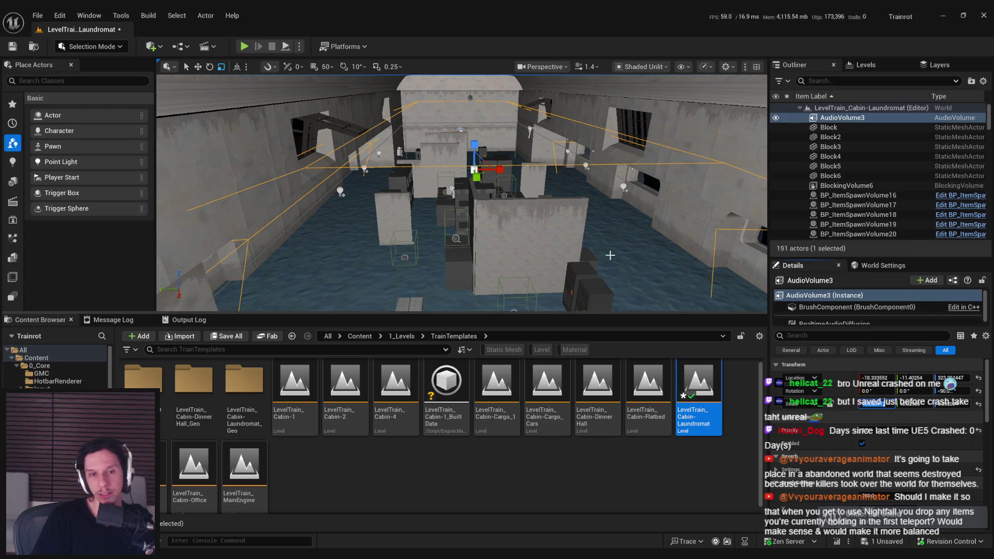
key("Up")
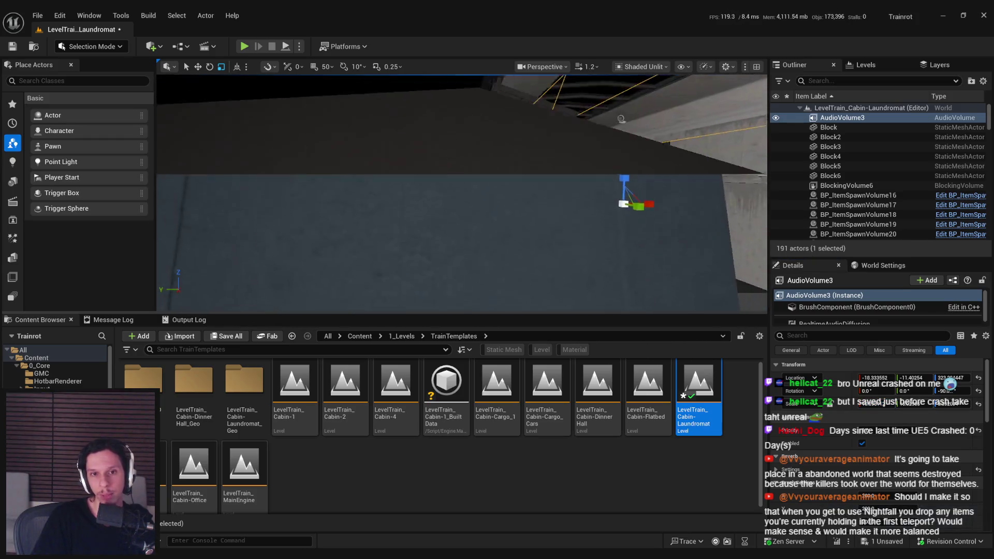
key("Down")
key("Left")
key("Down")
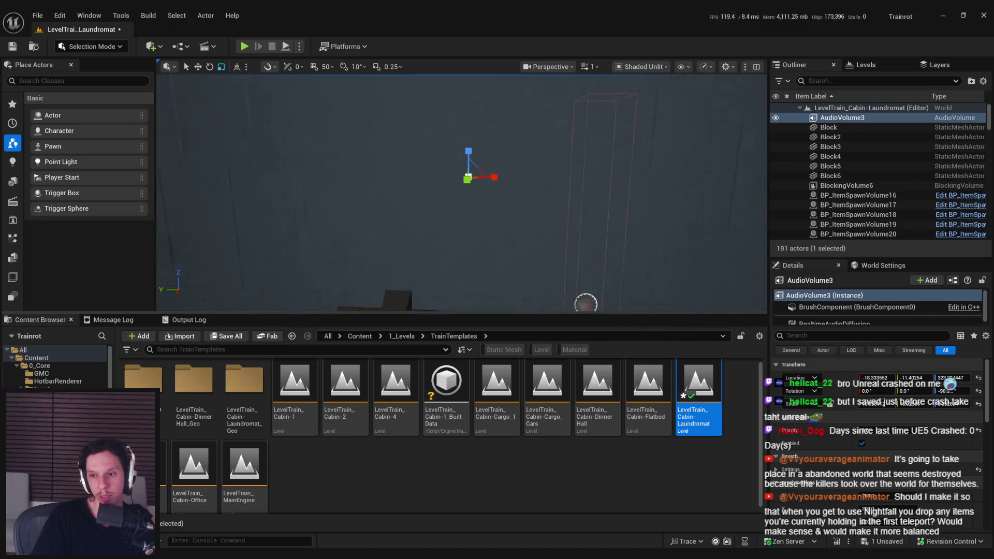
key("Down")
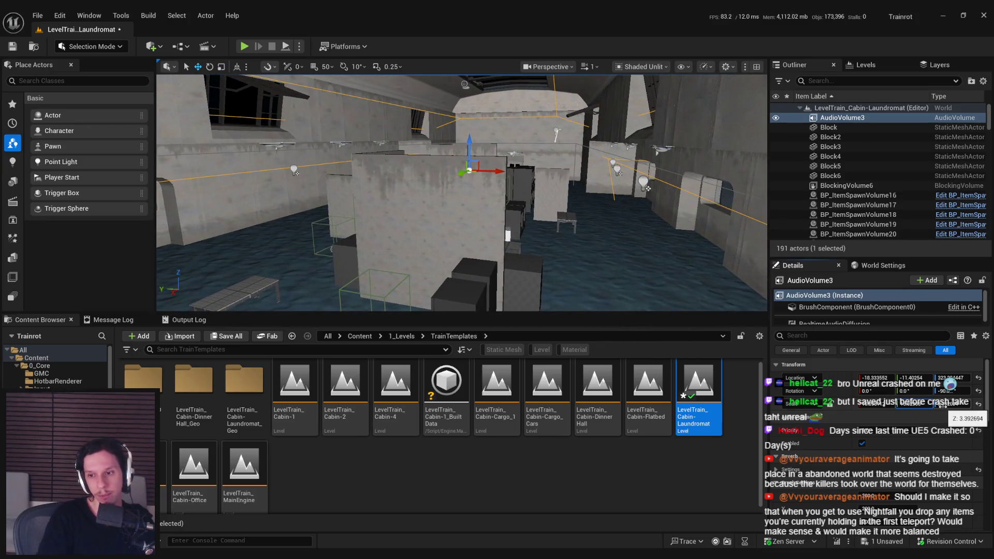
key("Up")
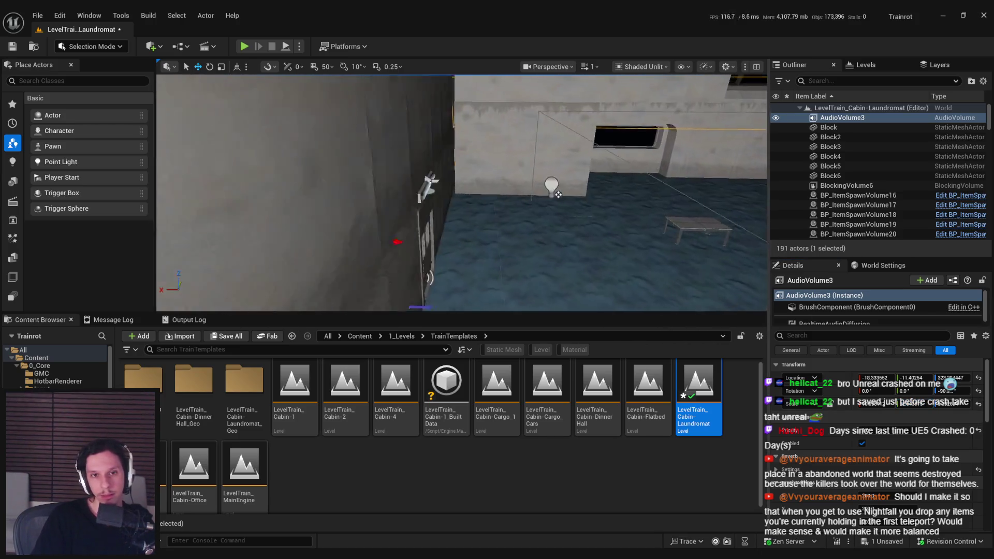
key("Down")
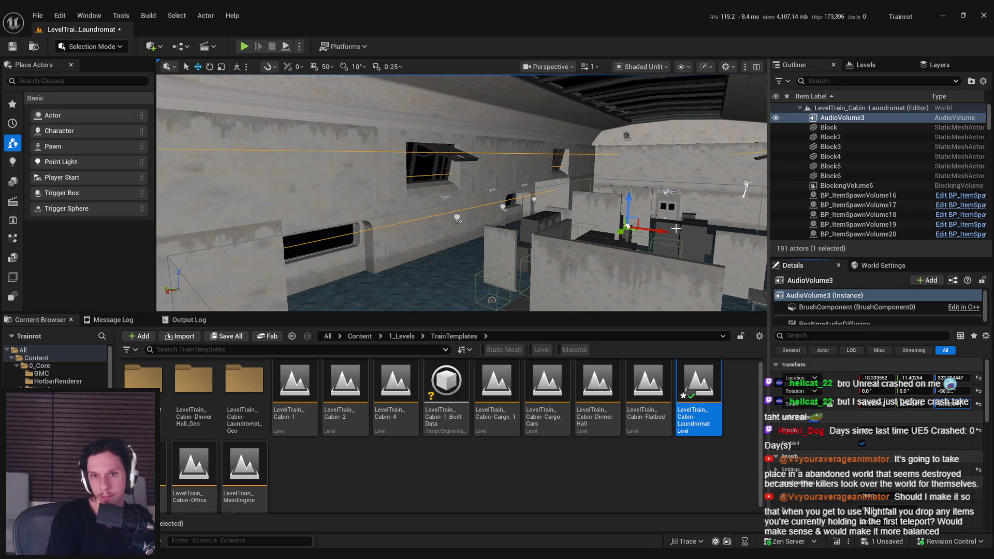
Step: Look down the cabin corridor toward the slanted wall and save the laundromat level
mouse_move(367, 77)
left_mouse_down()
mouse_move(595, 184)
mouse_move(590, 163)
left_mouse_up()
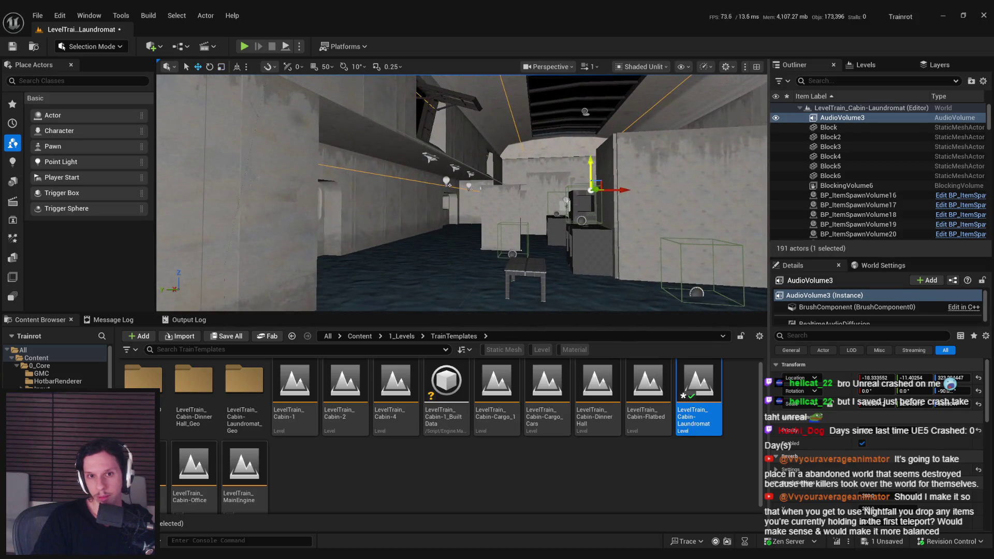
left_click_drag(577, 158, 566, 148)
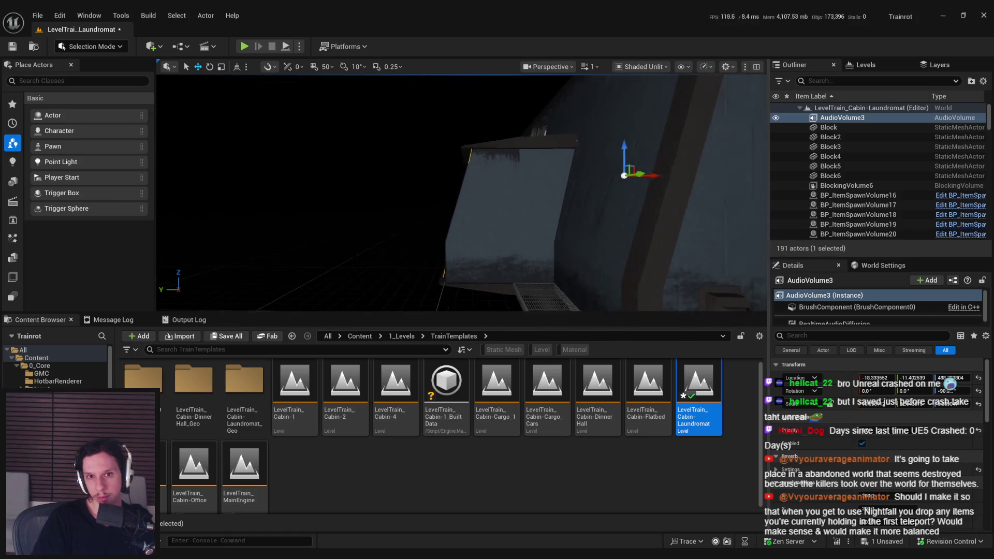
left_click_drag(567, 148, 555, 127)
key("ctrl+s")
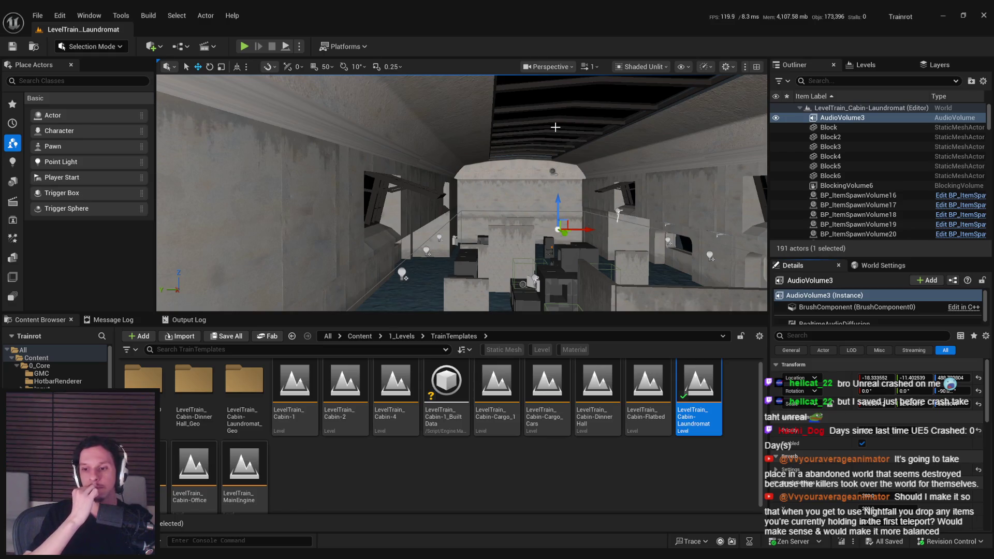
mouse_move(555, 127)
left_mouse_down()
mouse_move(517, 152)
mouse_move(506, 123)
left_mouse_up()
left_click(518, 152)
left_click(434, 238)
left_click_drag(433, 238, 433, 238)
mouse_move(585, 221)
left_mouse_down()
mouse_move(573, 222)
mouse_move(588, 219)
left_mouse_up()
left_click(585, 221)
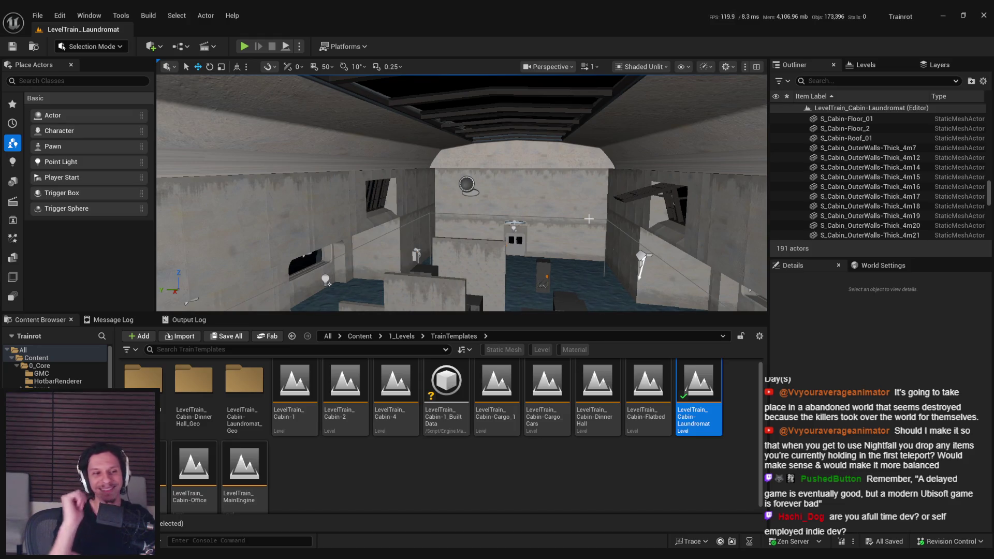
left_click_drag(588, 218, 589, 218)
left_click_drag(502, 233, 503, 233)
left_click_drag(405, 265, 405, 265)
left_click_drag(480, 260, 479, 260)
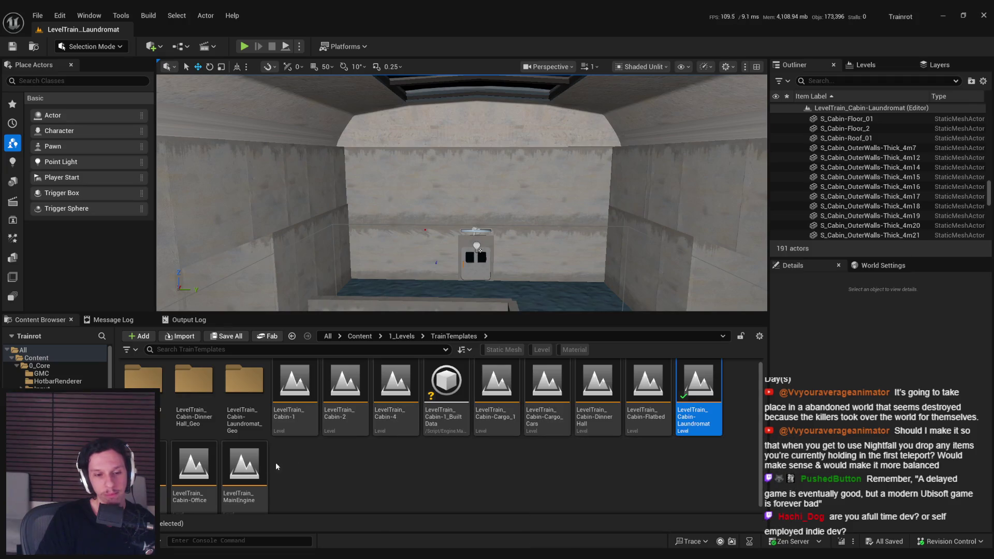
double_click(162, 476)
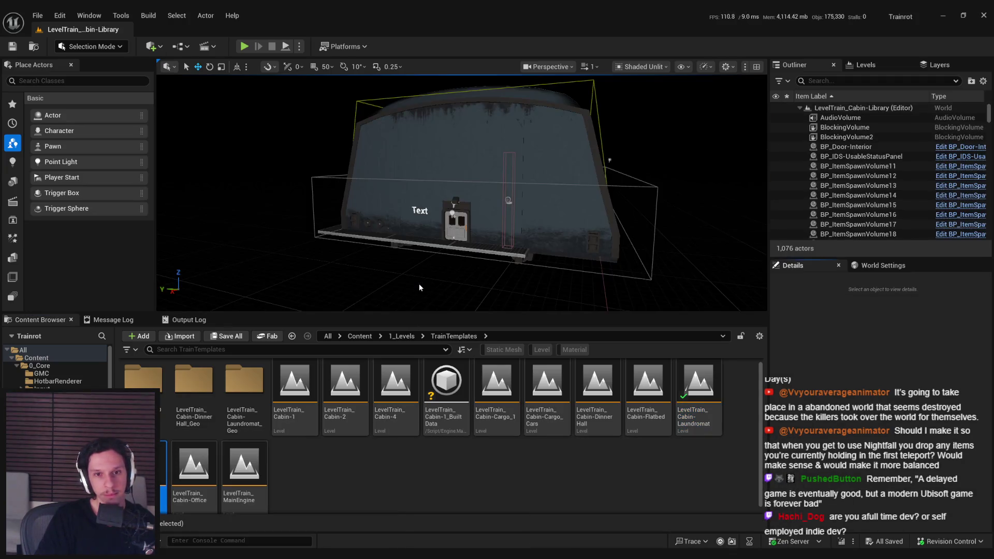
Step: Fly through the two-storey library hall, tilting up to the ceiling and out to the outer wall
left_click_drag(418, 284, 418, 284)
left_click_drag(534, 258, 535, 258)
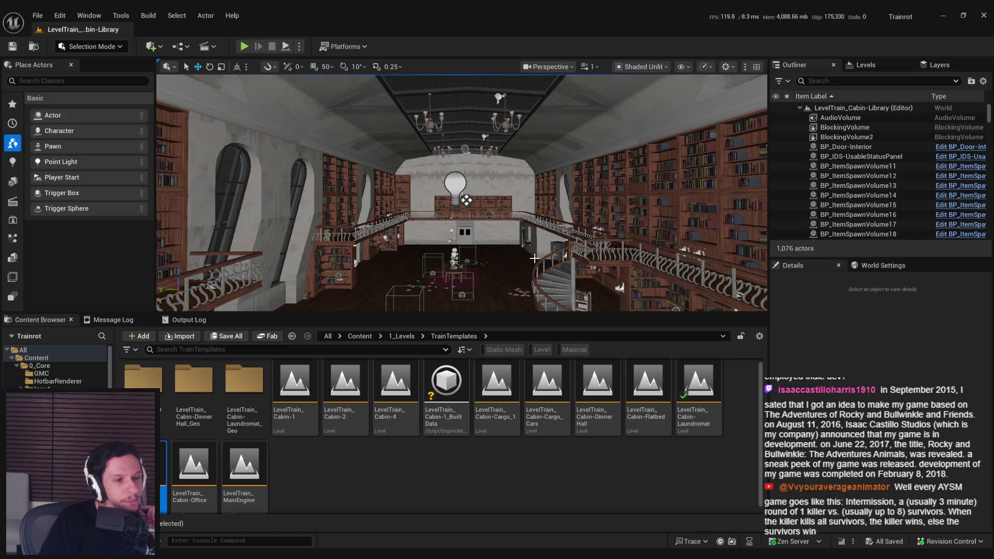
left_click_drag(540, 221, 529, 238)
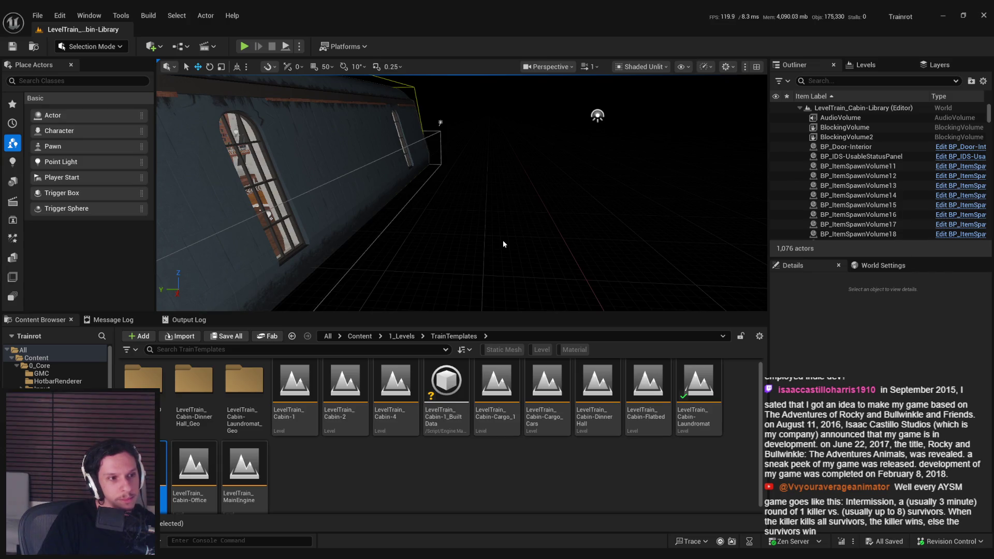
left_click_drag(502, 241, 496, 249)
left_click_drag(389, 226, 528, 257)
left_click_drag(442, 244, 448, 231)
left_click_drag(488, 129, 488, 128)
left_click_drag(529, 237, 529, 237)
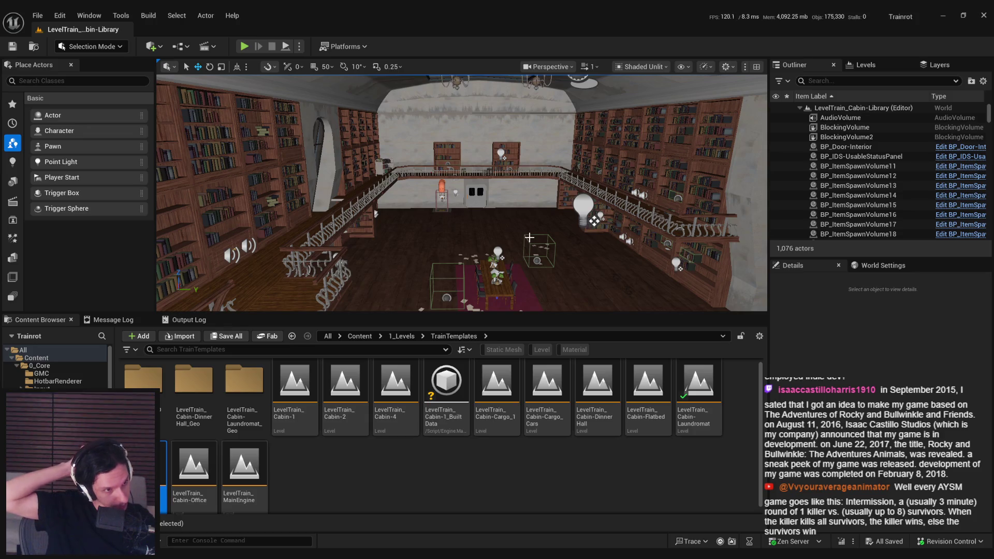
left_click_drag(544, 209, 549, 165)
left_click_drag(595, 123, 595, 123)
left_click_drag(329, 121, 329, 121)
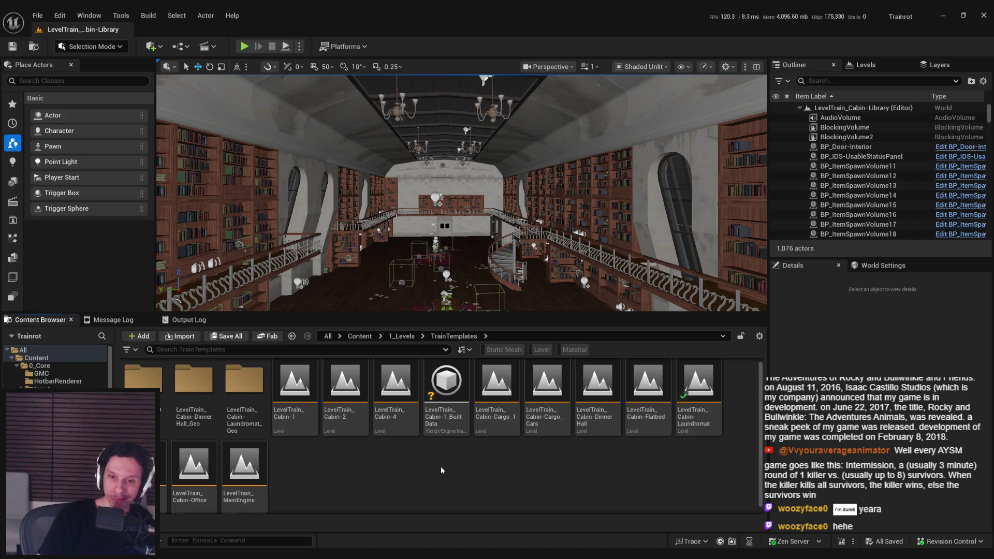
left_click(38, 15)
Step: Reload GameWorldLevel from Recent Levels and fly above the locomotive on its tracks
mouse_move(86, 91)
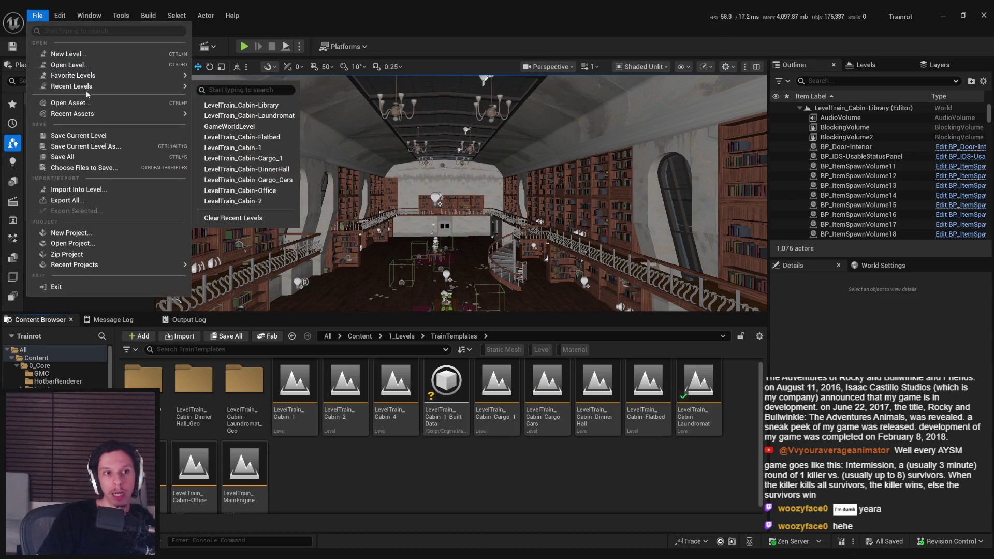
left_click(252, 129)
left_click_drag(535, 247, 536, 247)
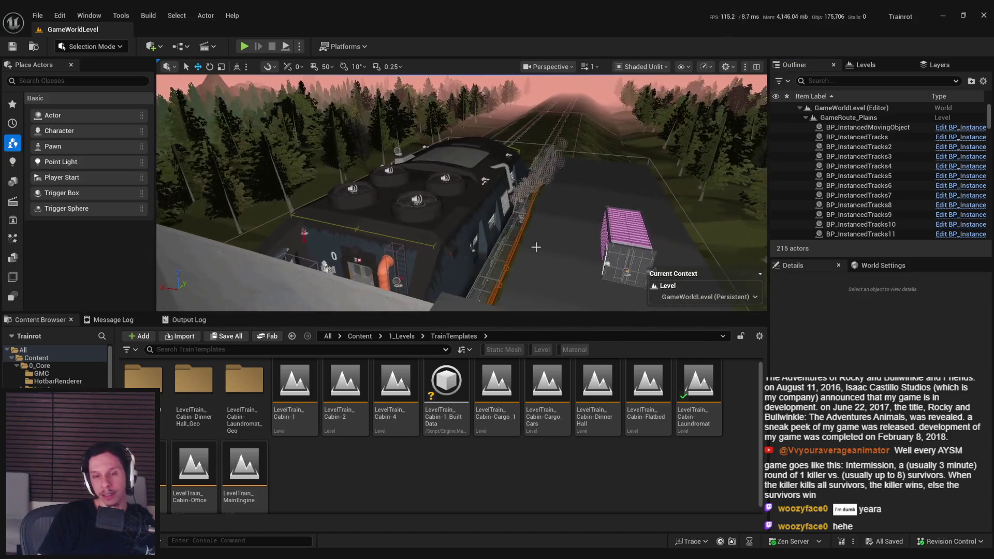